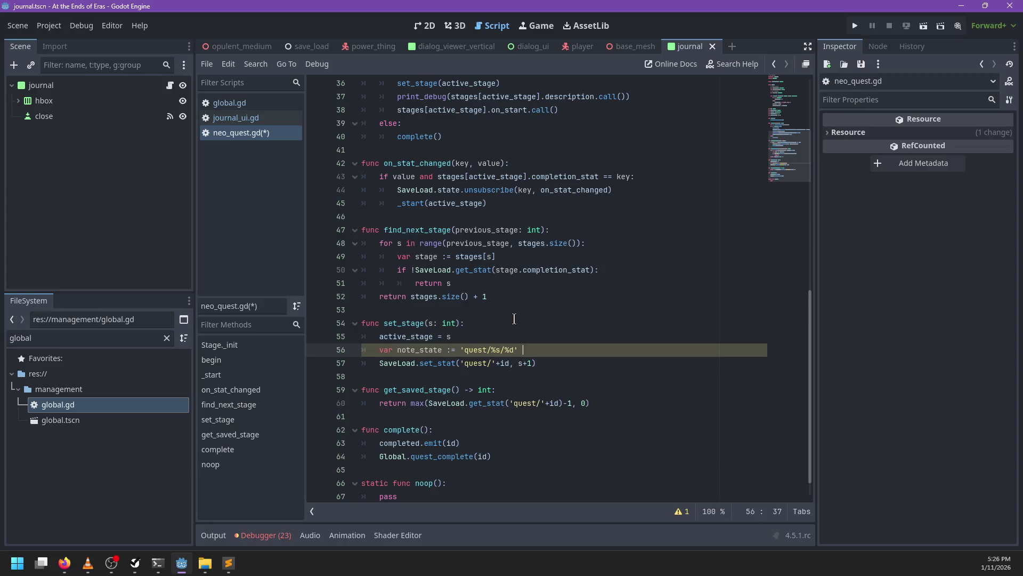
# - Fix the note_stat format arguments to [id, s+1] and open a new line below line 56
pyautogui.write('[]')
pyautogui.write('id, s+1')
pyautogui.click(440, 350)
pyautogui.click(590, 348)
pyautogui.press('Return')
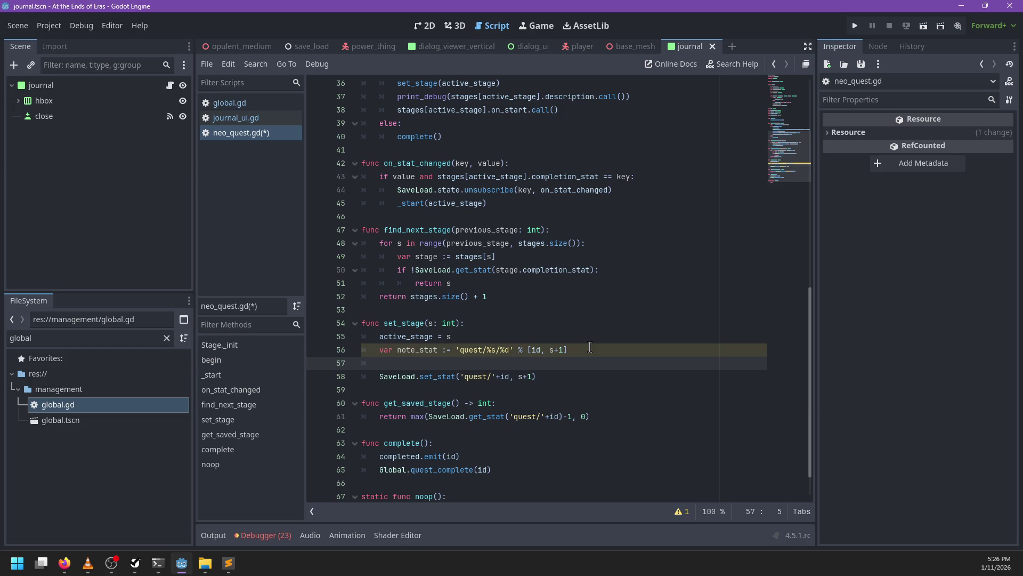
# - Add line 57: note_text := stages[active_stage].description.call()
pyautogui.write('let')
pyautogui.press('BackSpace')
pyautogui.press('BackSpace')
pyautogui.press('BackSpace')
pyautogui.write('var ')
pyautogui.write('des')
pyautogui.hotkey('ctrl', 'BackSpace')
pyautogui.write('node_text := ')
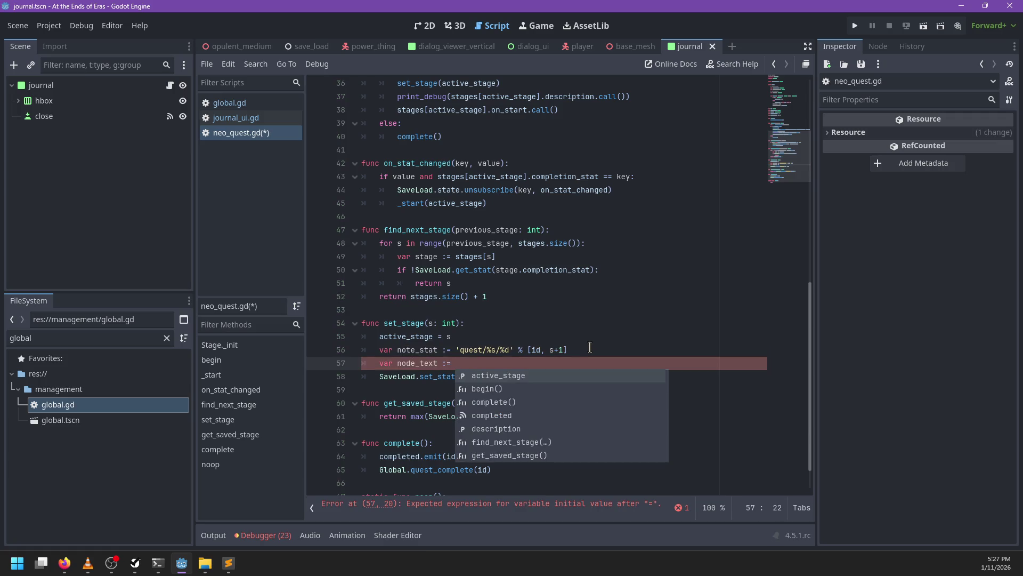
pyautogui.write('active')
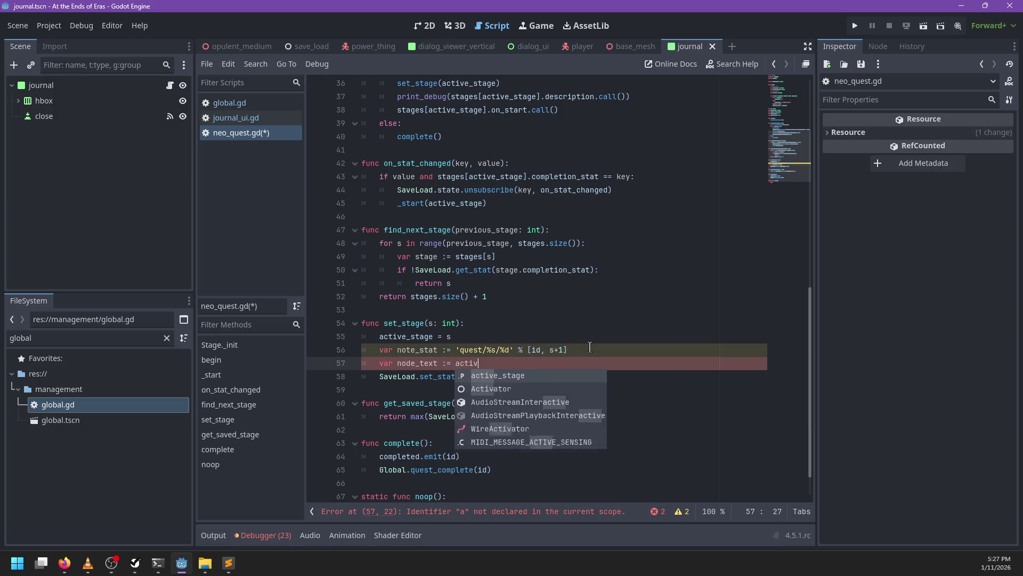
pyautogui.press('Return')
pyautogui.hotkey('ctrl', 'BackSpace')
pyautogui.write('stages[active_s')
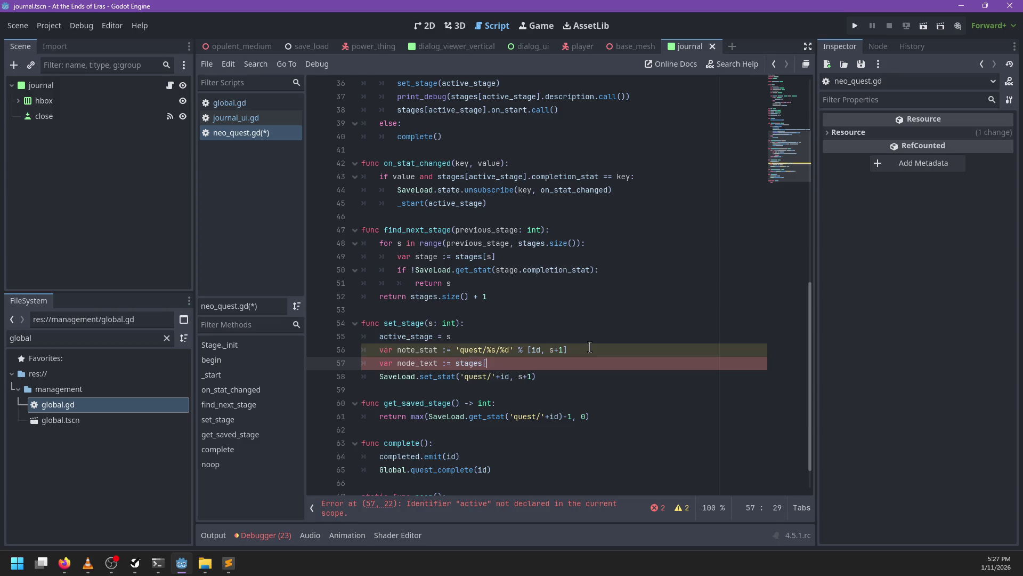
pyautogui.write('tage].')
pyautogui.write('de')
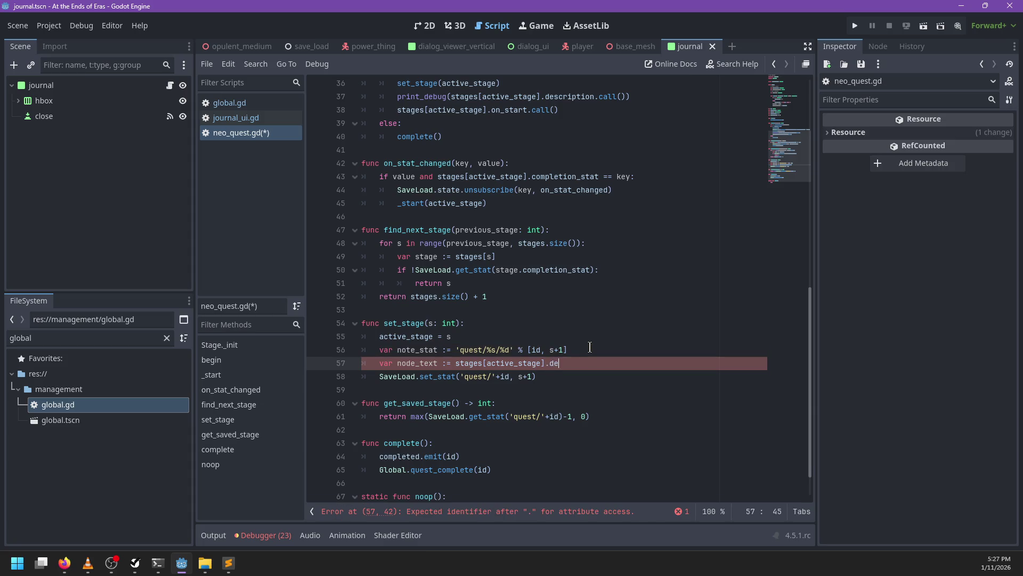
pyautogui.write('scription')
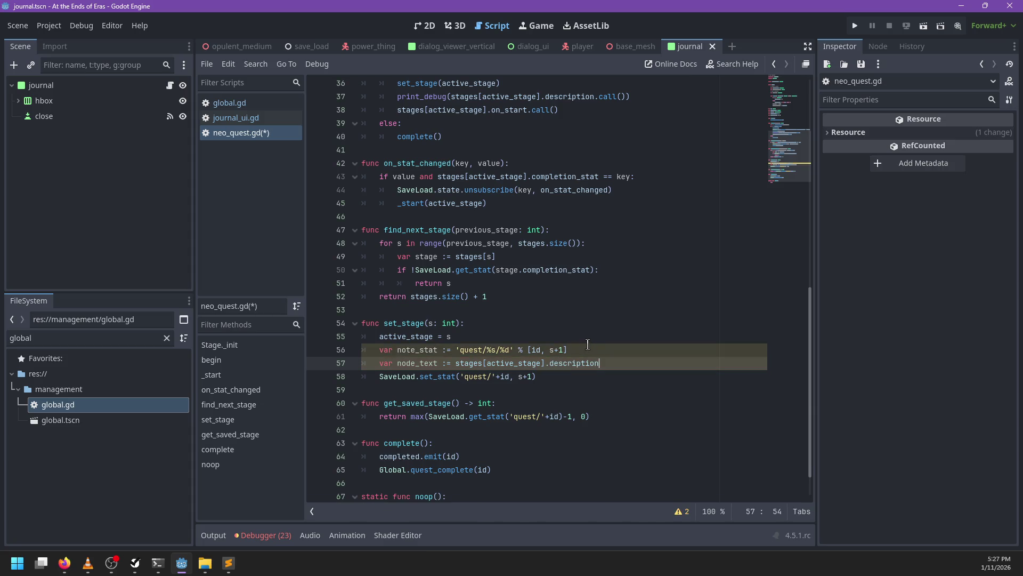
pyautogui.keyDown('ctrl'); pyautogui.click(573, 363); pyautogui.keyUp('ctrl')
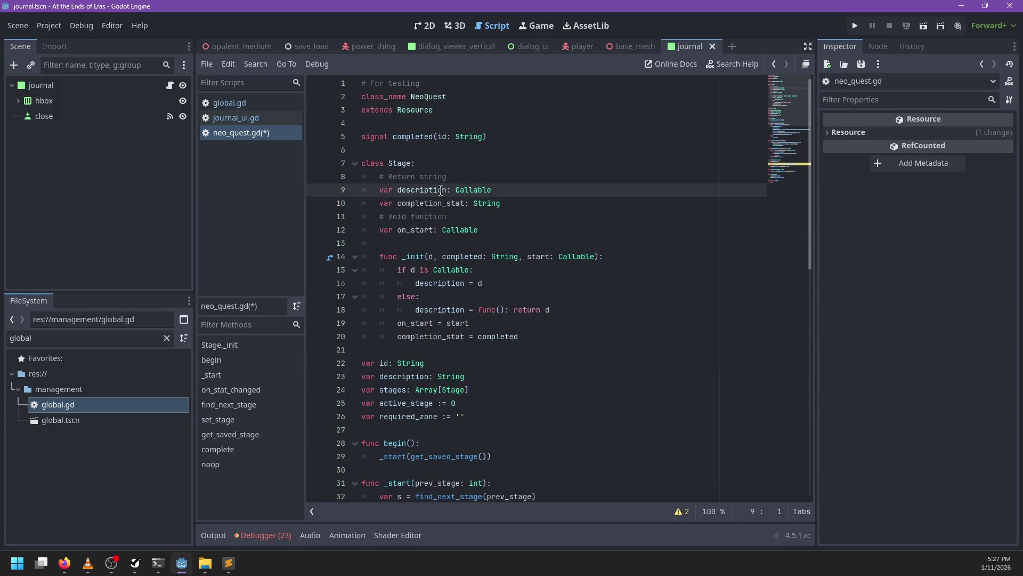
pyautogui.hotkey('alt', 'Left')
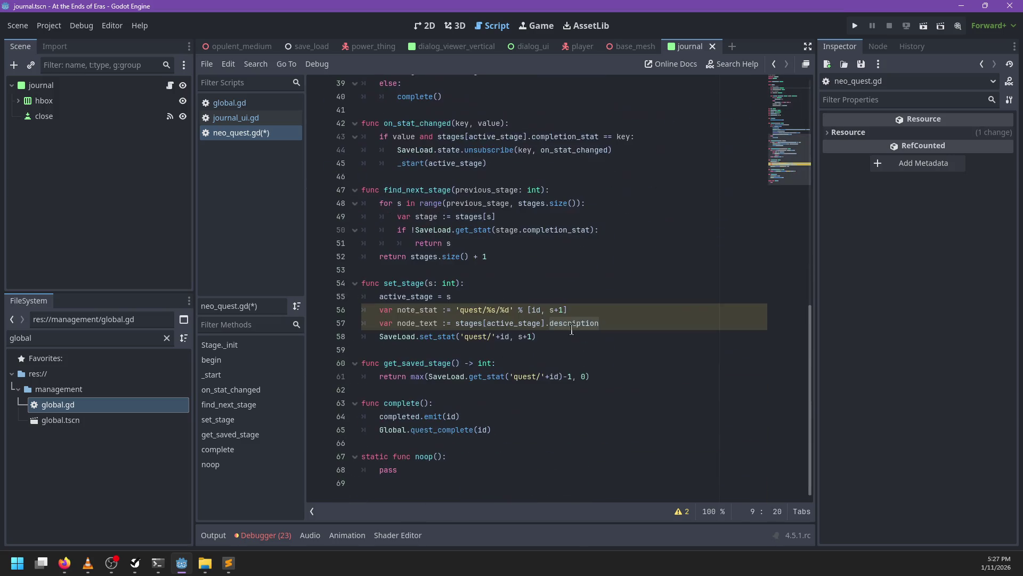
pyautogui.write('.call()')
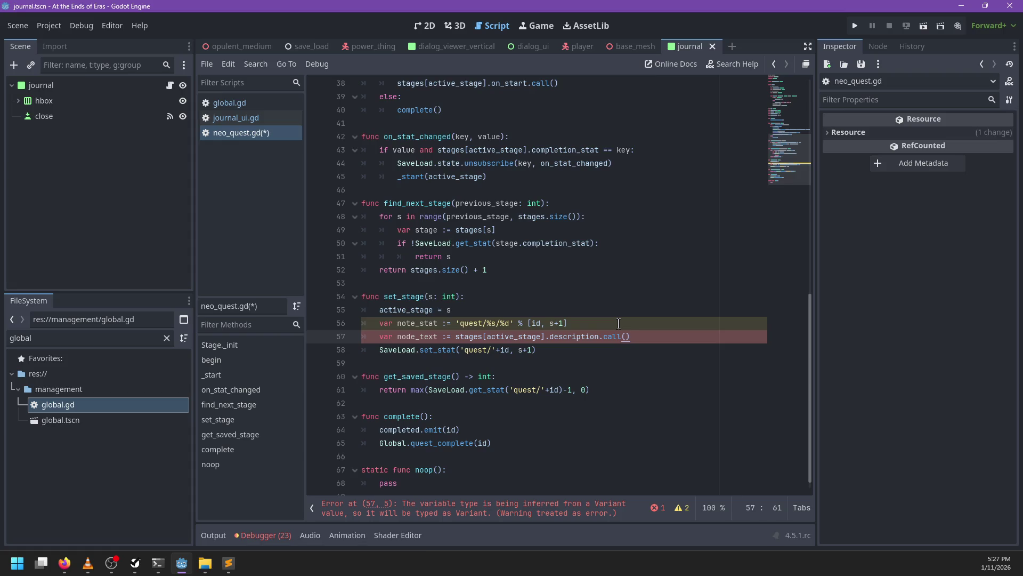
# - Annotate note_text as String and start a new line 58
pyautogui.click(446, 336)
pyautogui.write('String')
pyautogui.hotkey('ctrl', 'Left')
pyautogui.hotkey('ctrl', 'Left')
pyautogui.hotkey('ctrl', 'Left')
pyautogui.press('BackSpace')
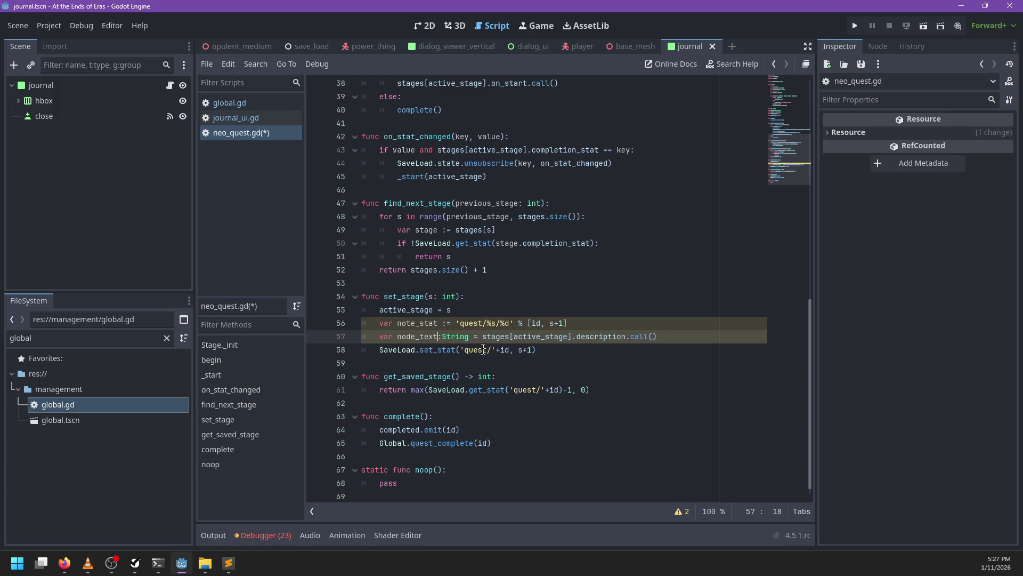
pyautogui.press('End')
pyautogui.press('Return')
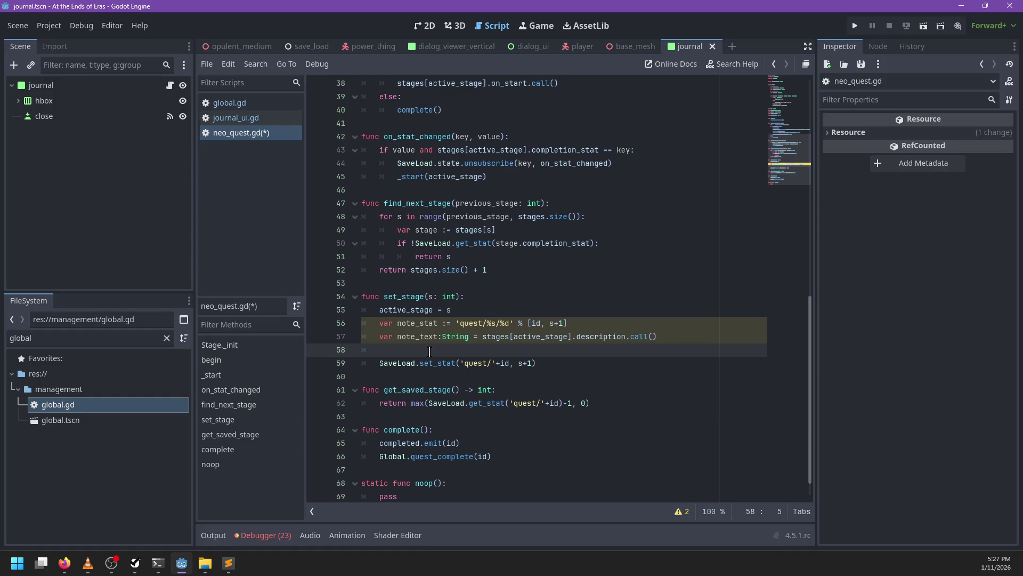
# - Write 'Global.get_player().journal.note(' on line 58
pyautogui.press('BackSpace')
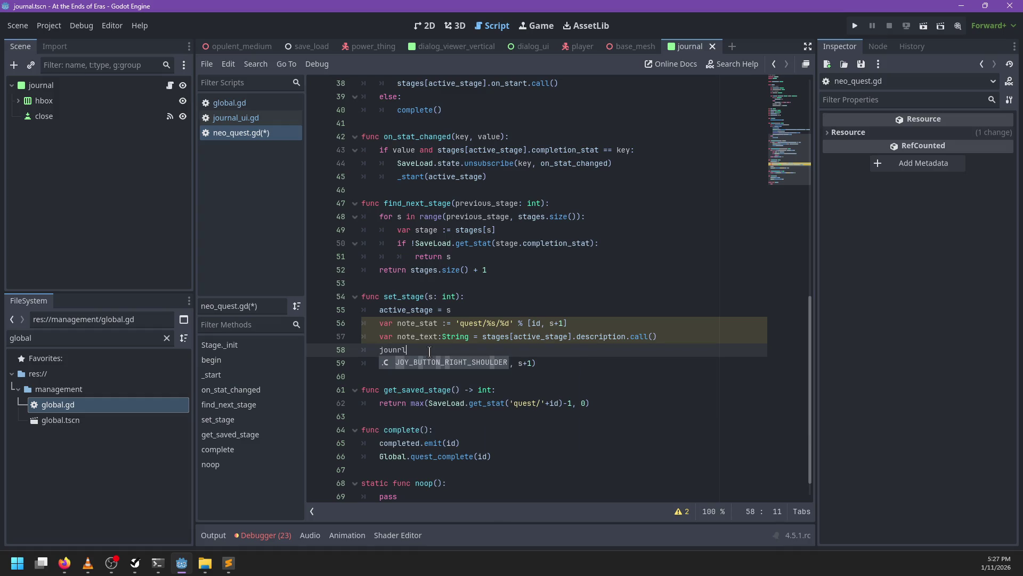
pyautogui.press('Escape')
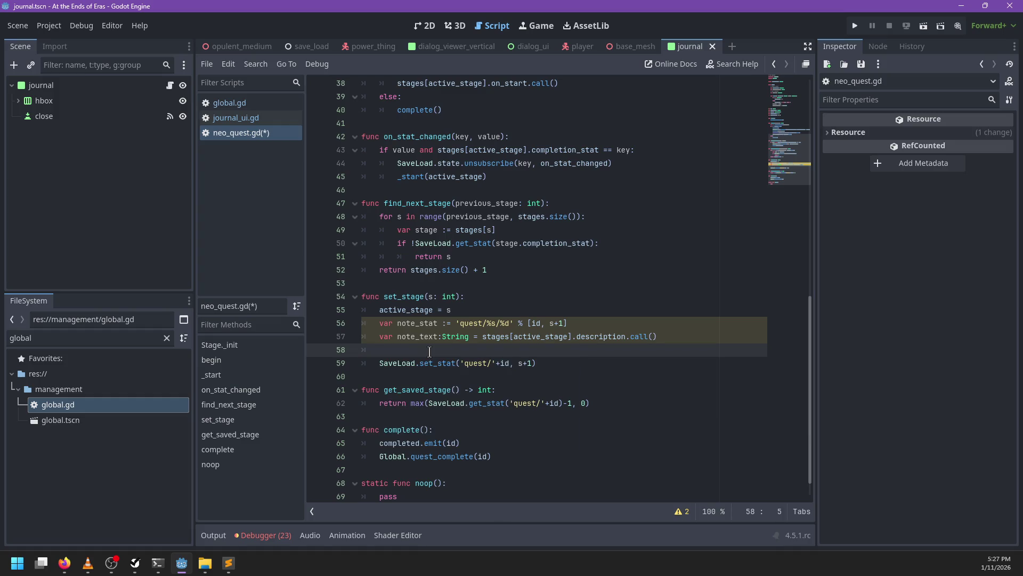
pyautogui.write('Global.note')
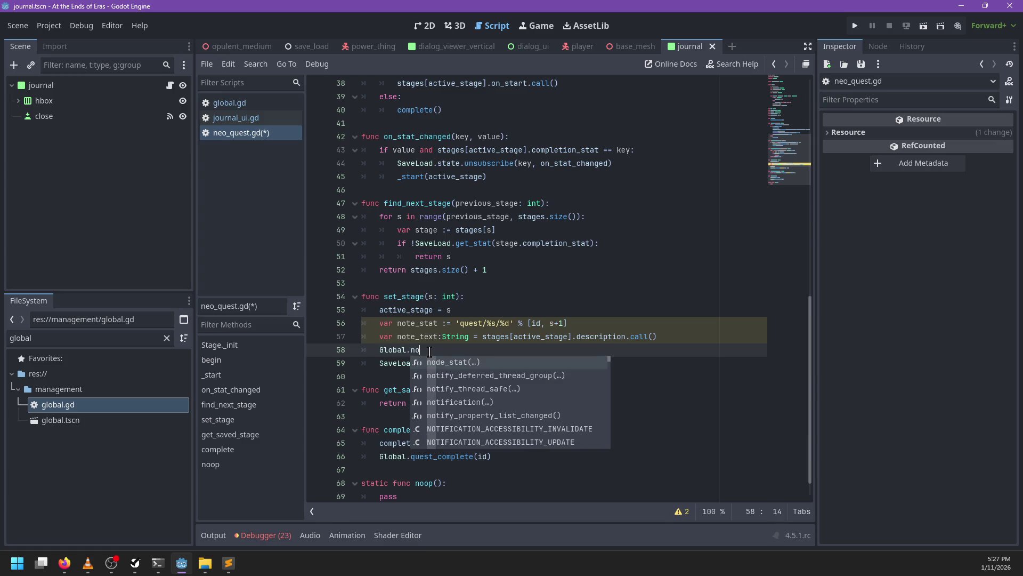
pyautogui.press('BackSpace')
pyautogui.press('BackSpace')
pyautogui.press('BackSpace')
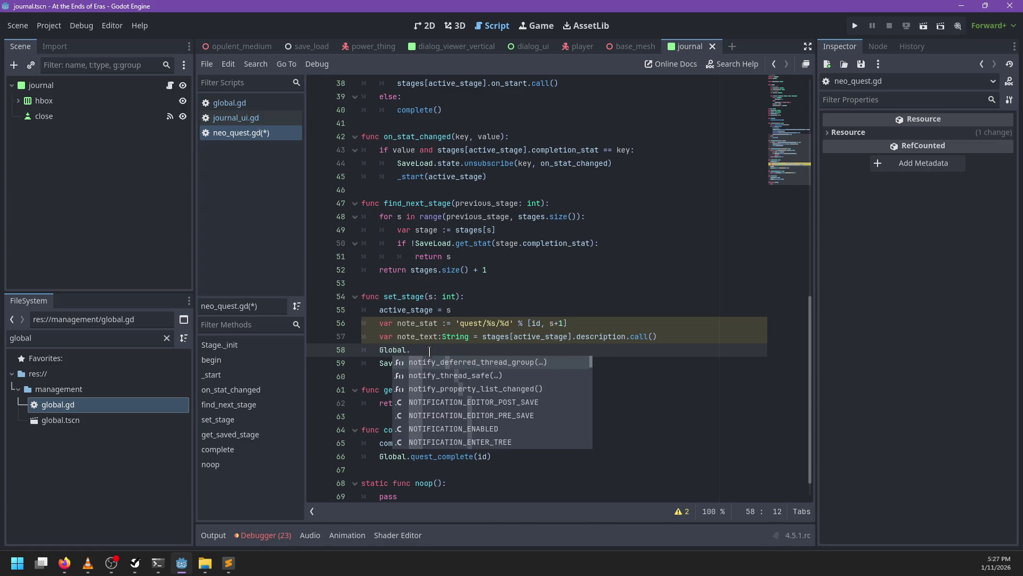
pyautogui.write('get_player().')
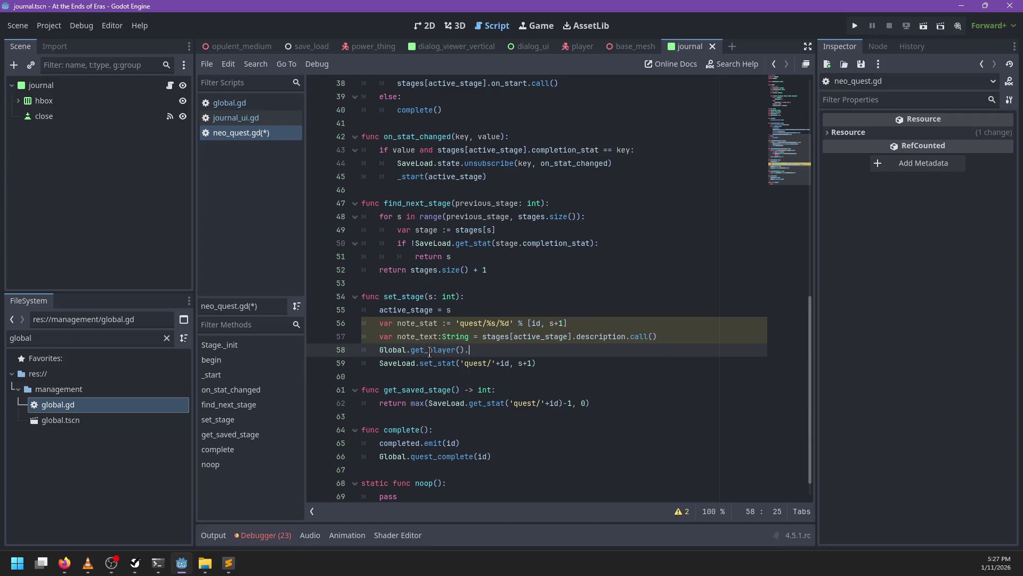
pyautogui.write('note')
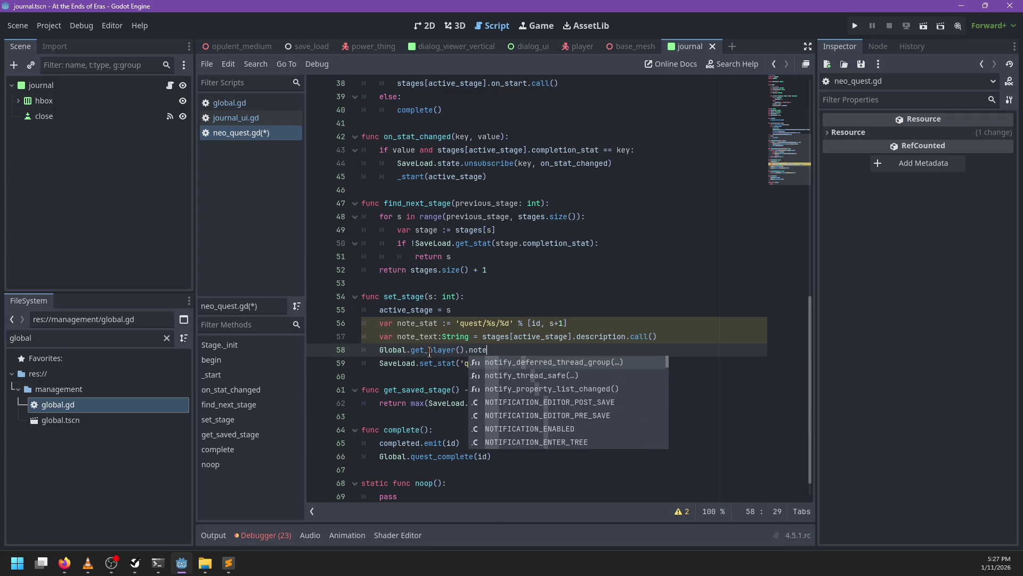
pyautogui.press('BackSpace')
pyautogui.press('BackSpace')
pyautogui.write('se')
pyautogui.press('BackSpace')
pyautogui.press('BackSpace')
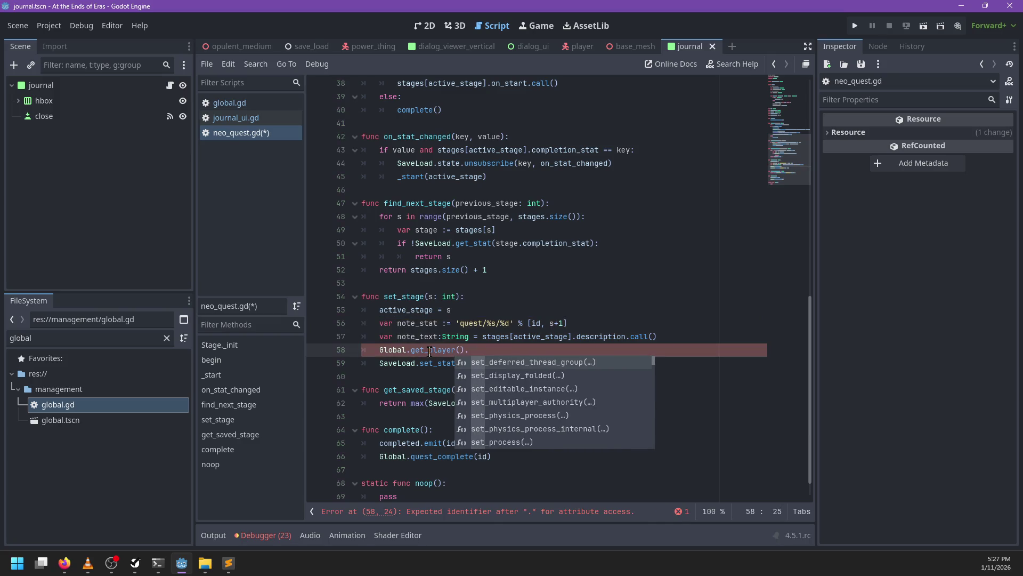
pyautogui.write('journal.note')
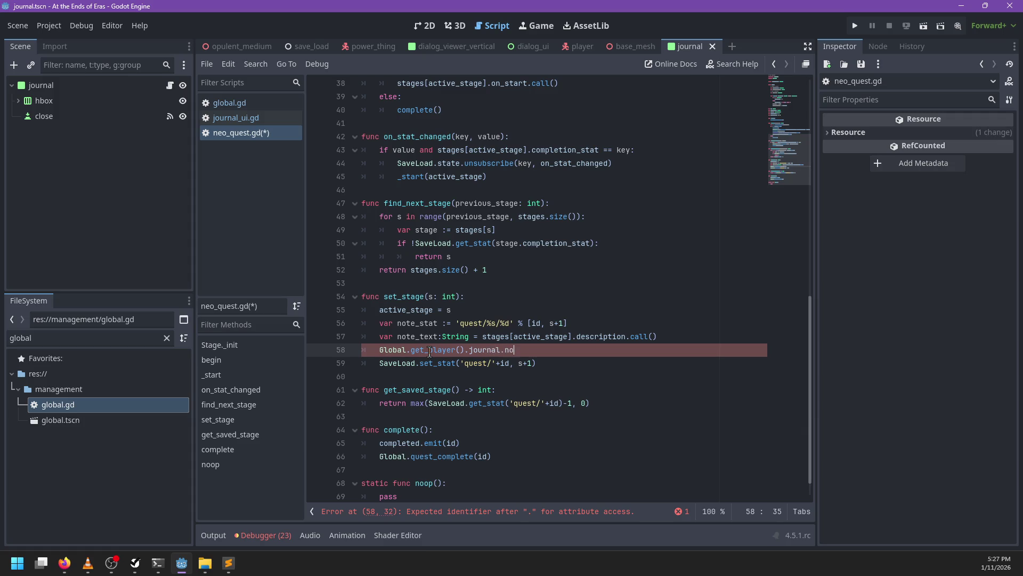
pyautogui.write('(')
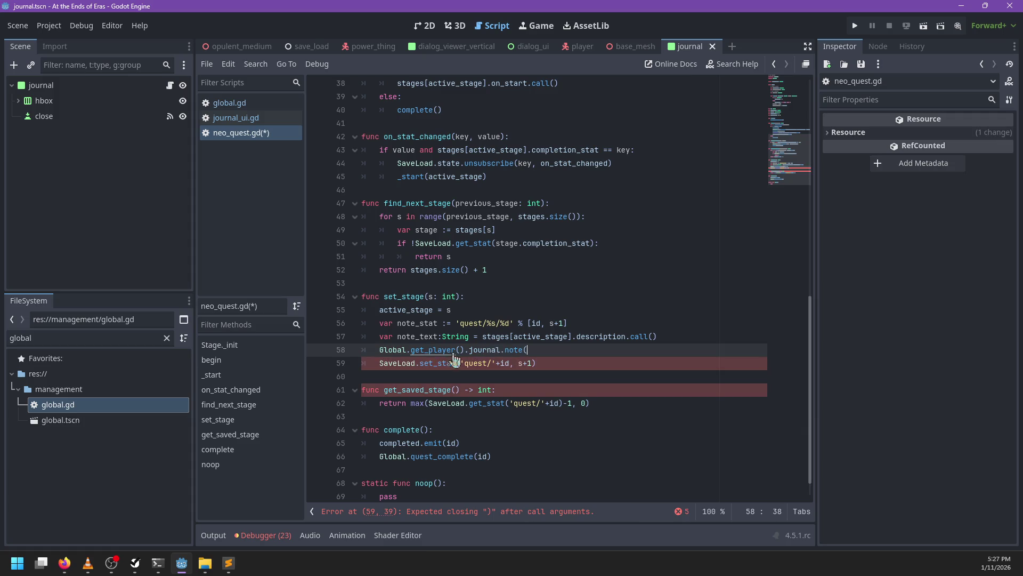
# - Try replacing get_player, undo it, and open get_player's definition in global.gd
pyautogui.doubleClick(447, 352)
pyautogui.write('get_')
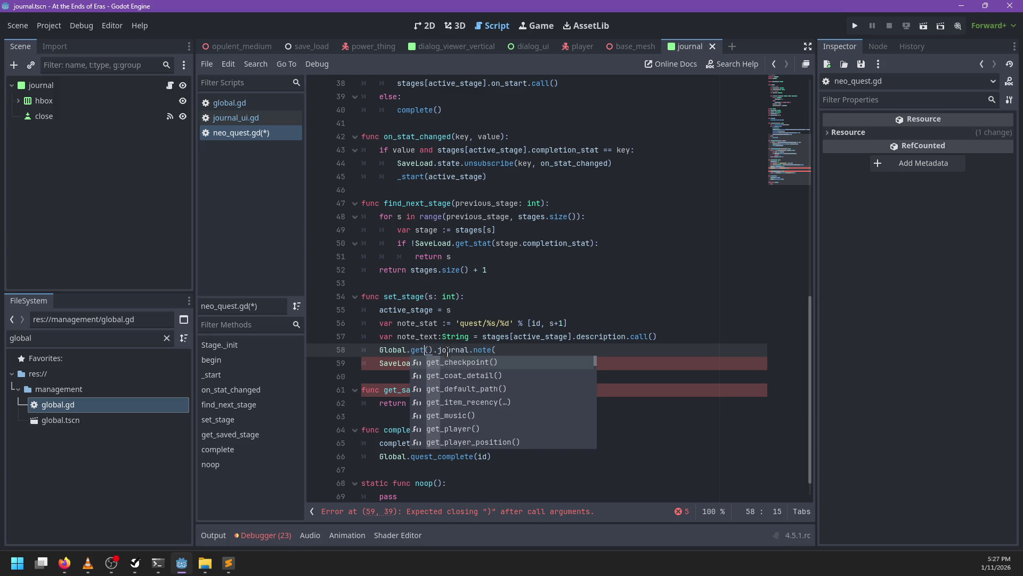
pyautogui.write('pl')
pyautogui.press('BackSpace')
pyautogui.press('BackSpace')
pyautogui.press('BackSpace')
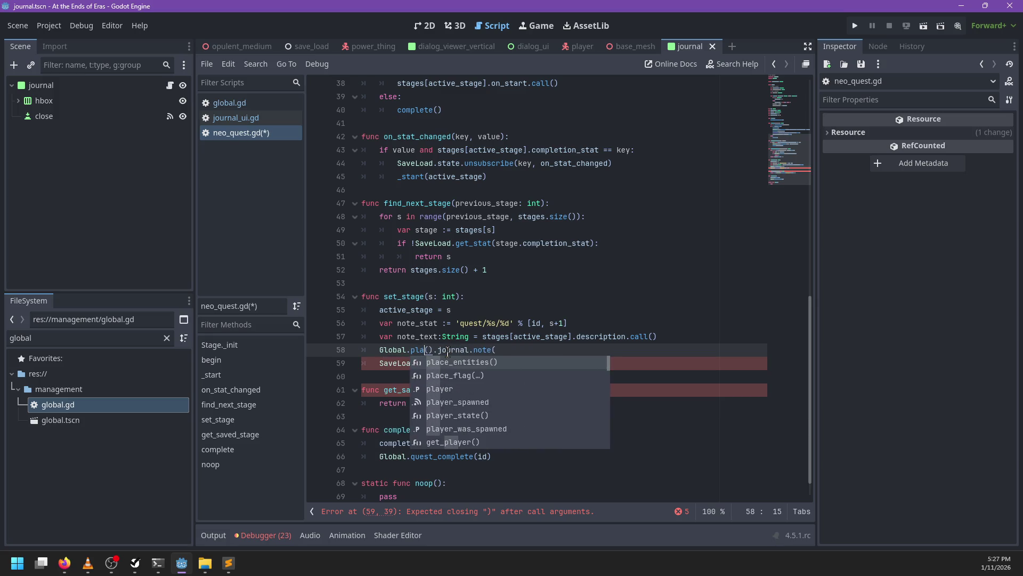
pyautogui.write('player_in')
pyautogui.hotkey('ctrl', 'z')
pyautogui.hotkey('ctrl', 'z')
pyautogui.hotkey('ctrl', 'z')
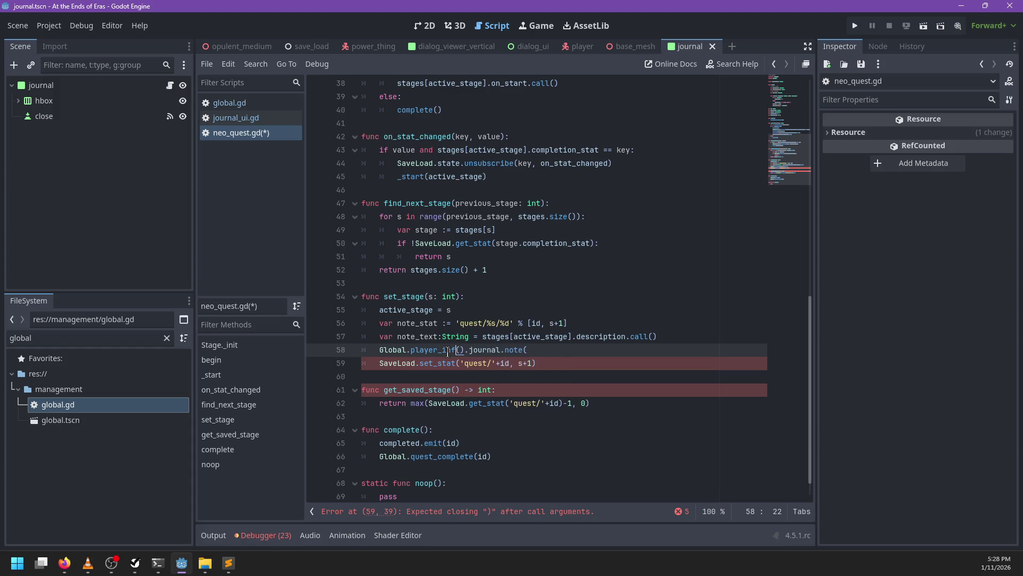
pyautogui.keyDown('ctrl'); pyautogui.click(435, 353); pyautogui.keyUp('ctrl')
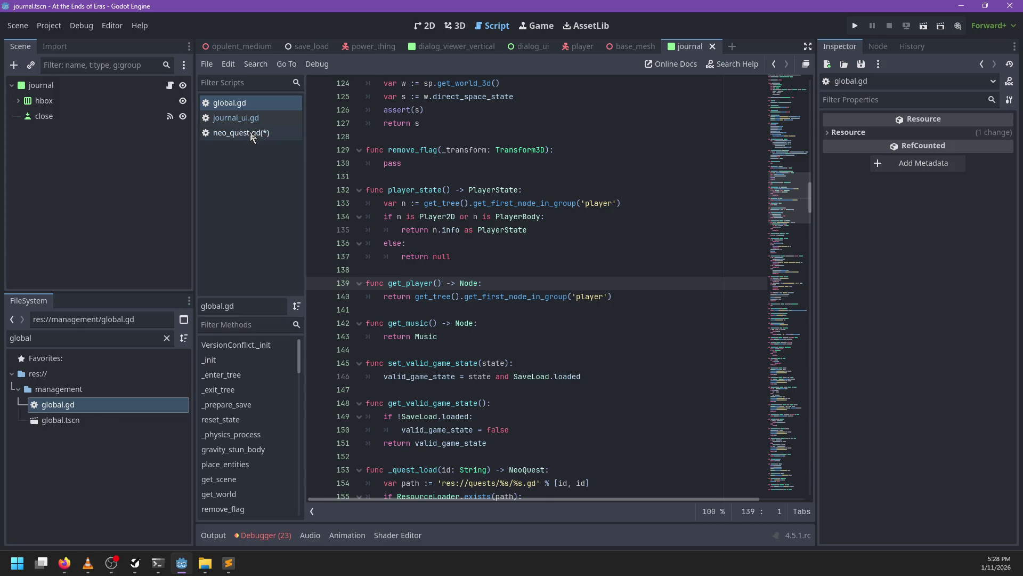
# - Back in neo_quest.gd, replace get_player with player_state() on line 58
pyautogui.click(252, 136)
pyautogui.doubleClick(436, 350)
pyautogui.write('player_state')
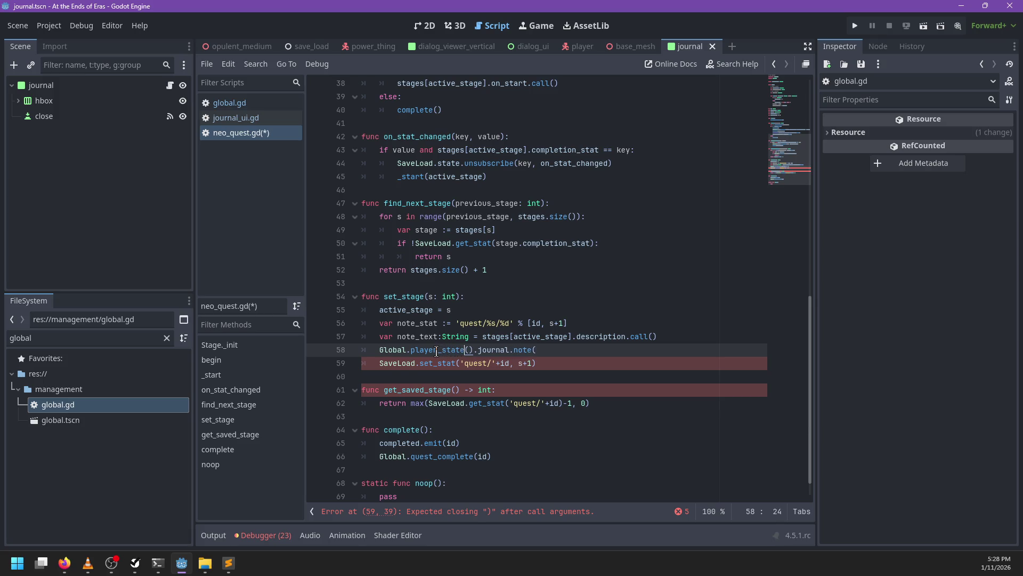
pyautogui.click(566, 350)
# - Check player_state.gd's journal variable and note()'s main_tag parameter in journal.gd
pyautogui.keyDown('ctrl'); pyautogui.click(493, 350); pyautogui.keyUp('ctrl')
pyautogui.scroll(3, 440, 145)
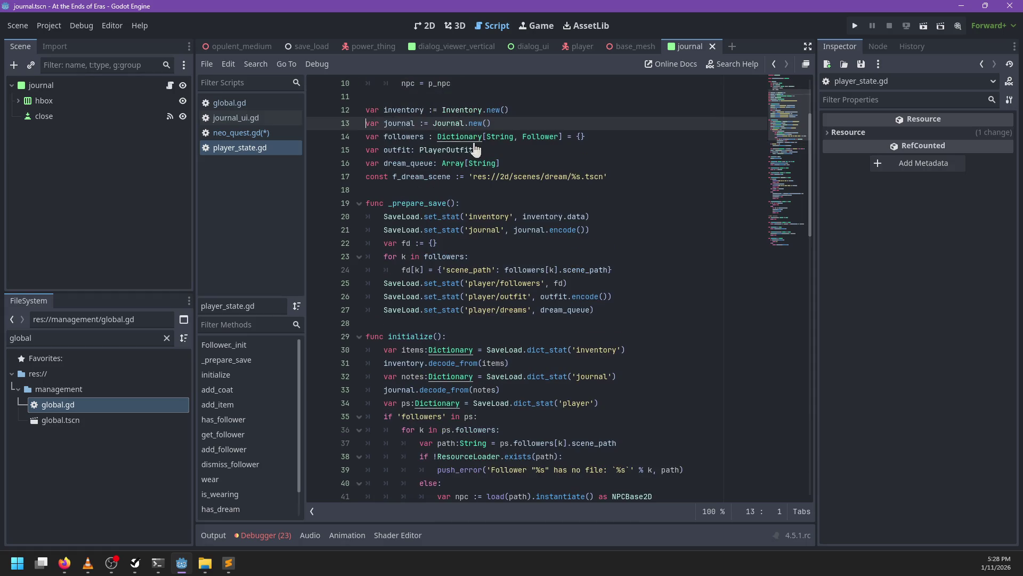
pyautogui.keyDown('ctrl'); pyautogui.click(447, 126); pyautogui.keyUp('ctrl')
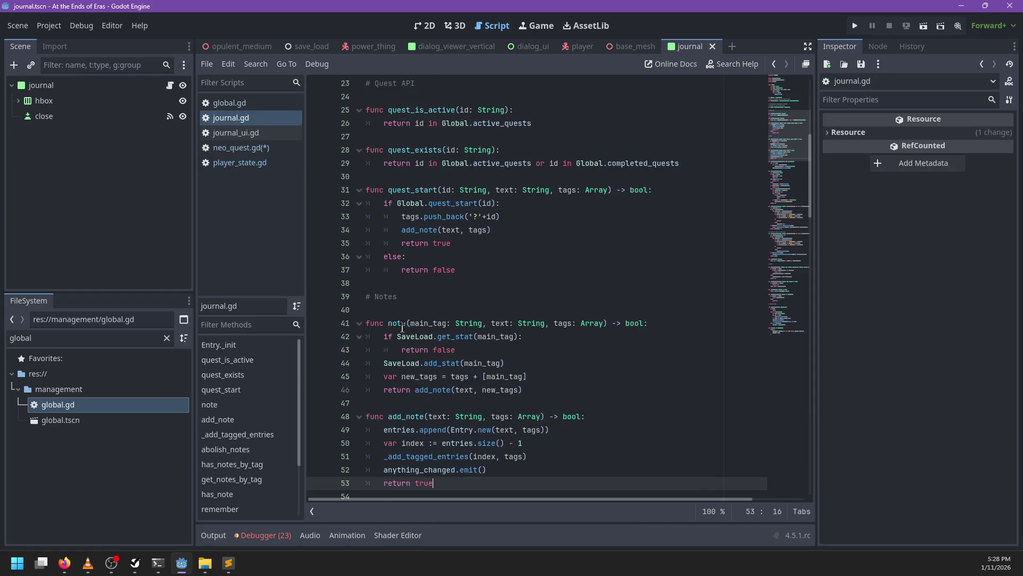
pyautogui.doubleClick(425, 323)
pyautogui.click(263, 150)
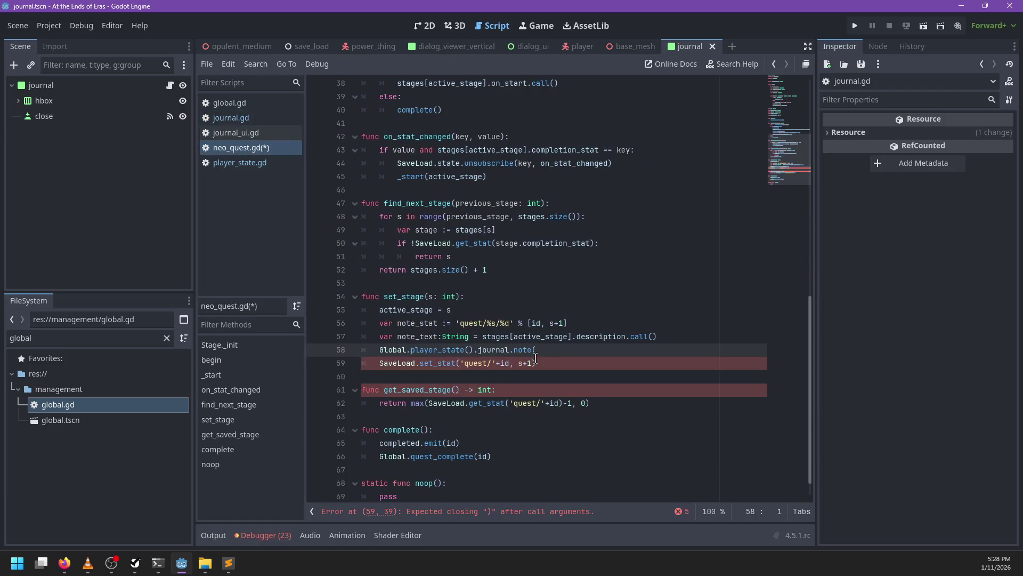
# - Pass note_stat, note_text and [id] as the note() call's arguments
pyautogui.write('note_state')
pyautogui.press('BackSpace')
pyautogui.press('BackSpace')
pyautogui.press('BackSpace')
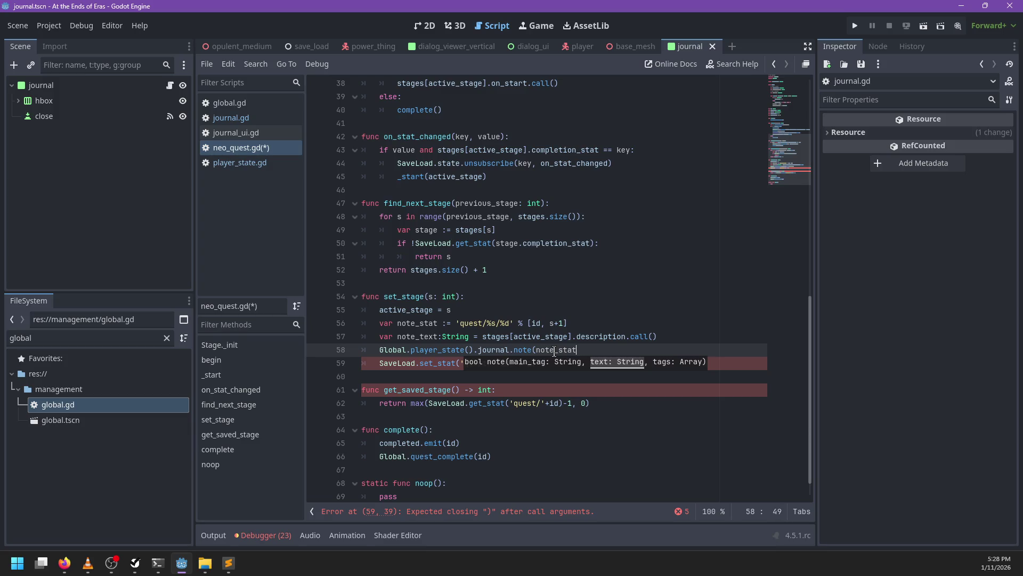
pyautogui.write('ote_text, ')
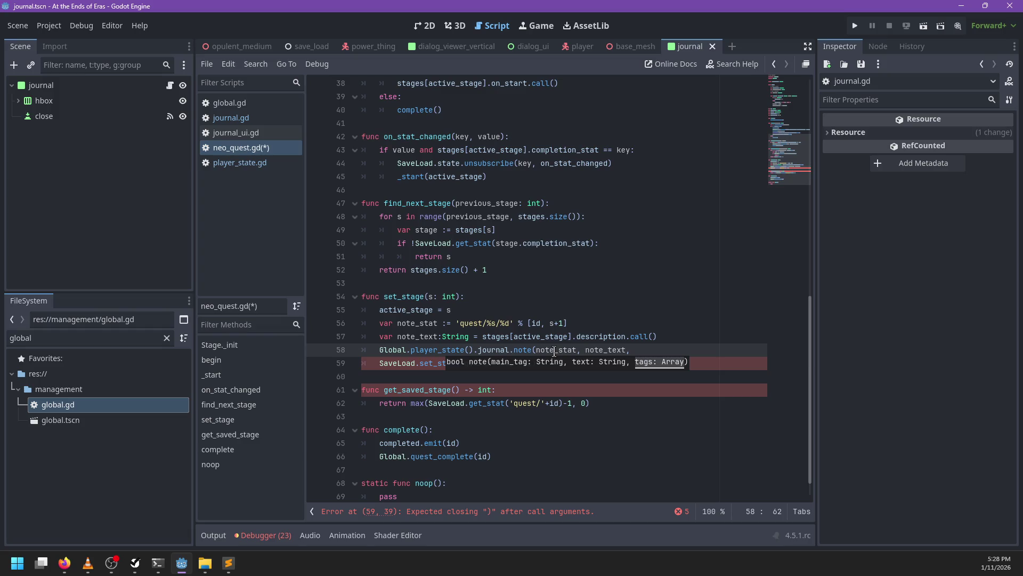
pyautogui.write('id)')
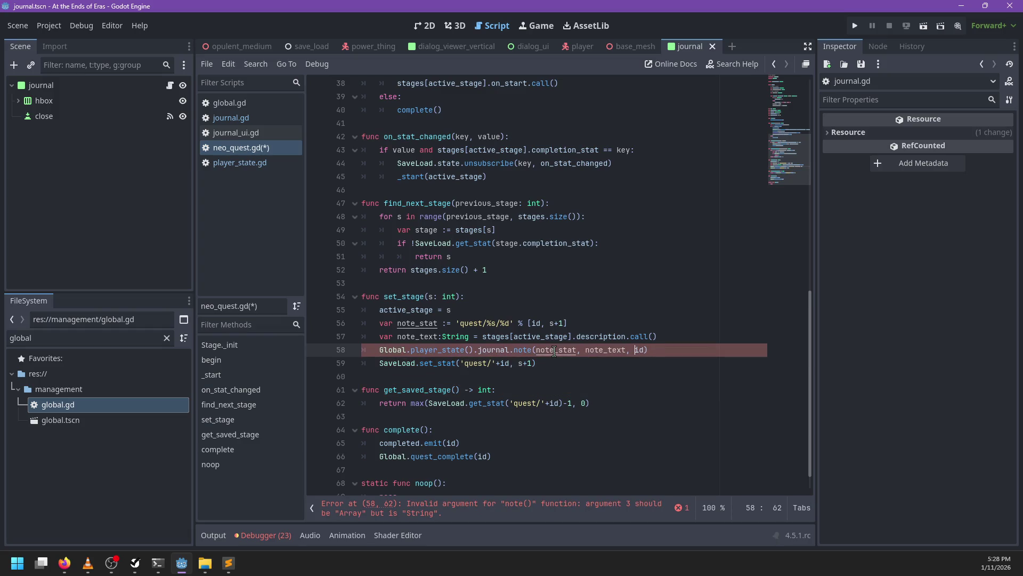
pyautogui.press('BackSpace')
pyautogui.press('BackSpace')
pyautogui.write('[id]')
pyautogui.press('End')
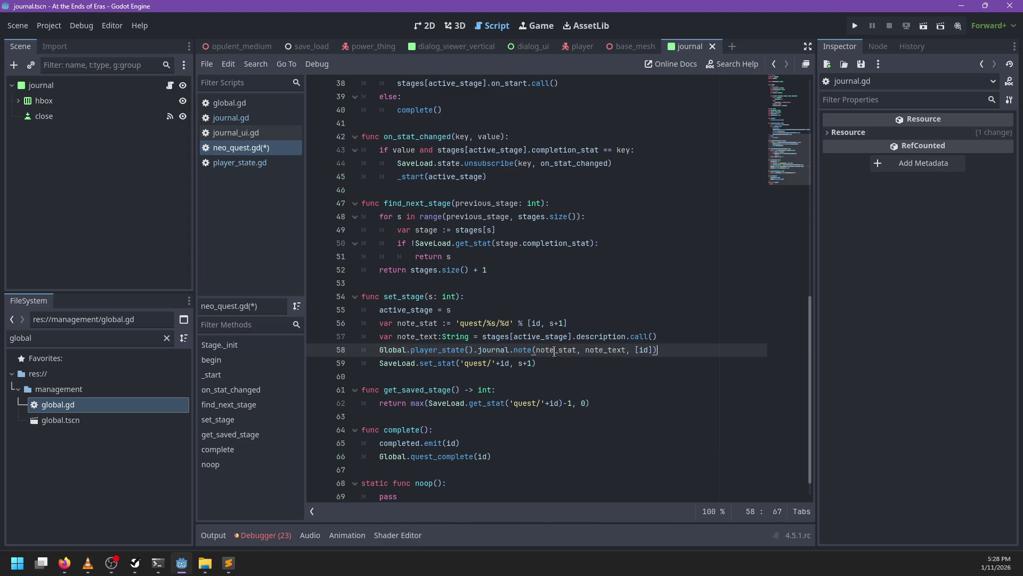
pyautogui.scroll(10, 554, 351)
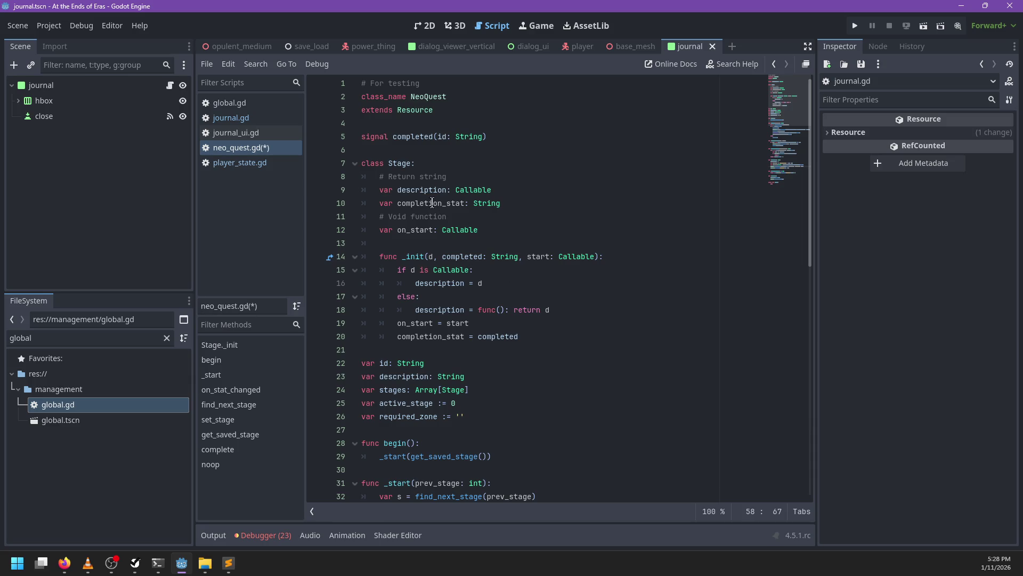
pyautogui.click(498, 236)
# - Add a 'var tags: Array[String]' field below completion_stat in the Stage class
pyautogui.click(516, 205)
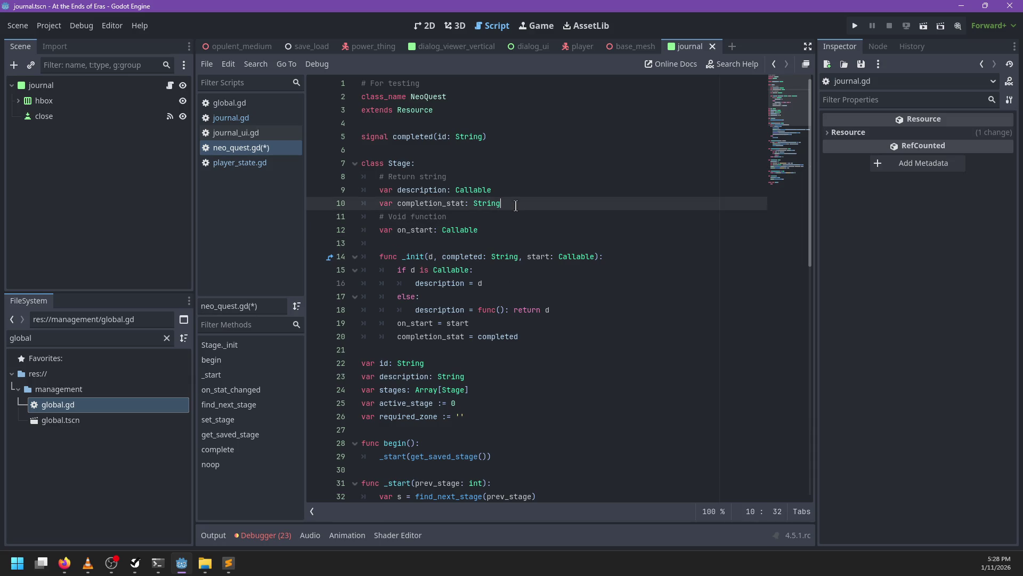
pyautogui.press('Return')
pyautogui.write('var tags: Array[String]')
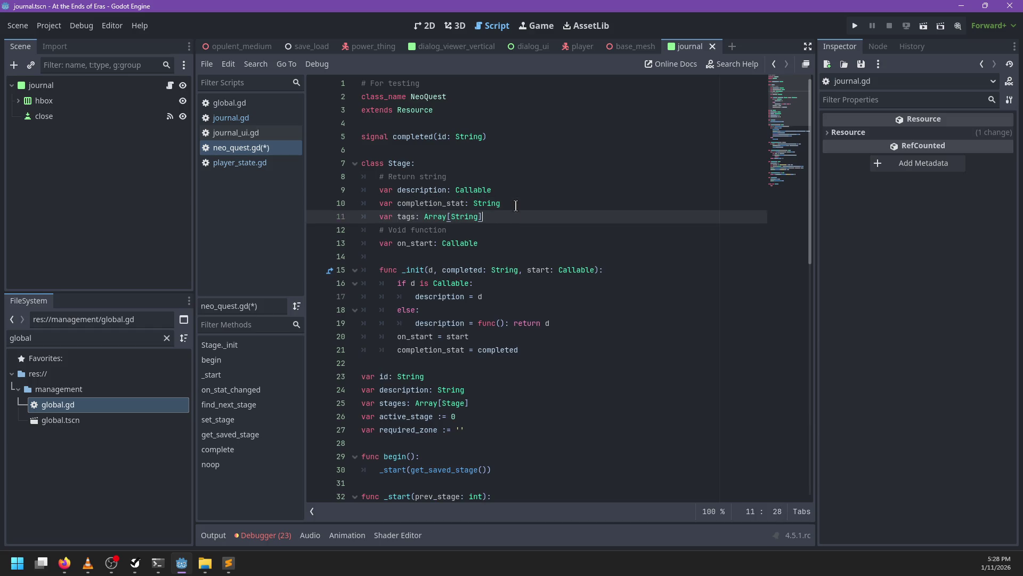
# - Extend note()'s [id] argument with stages[active_state] tags, then return to the tags declaration
pyautogui.scroll(-10, 494, 280)
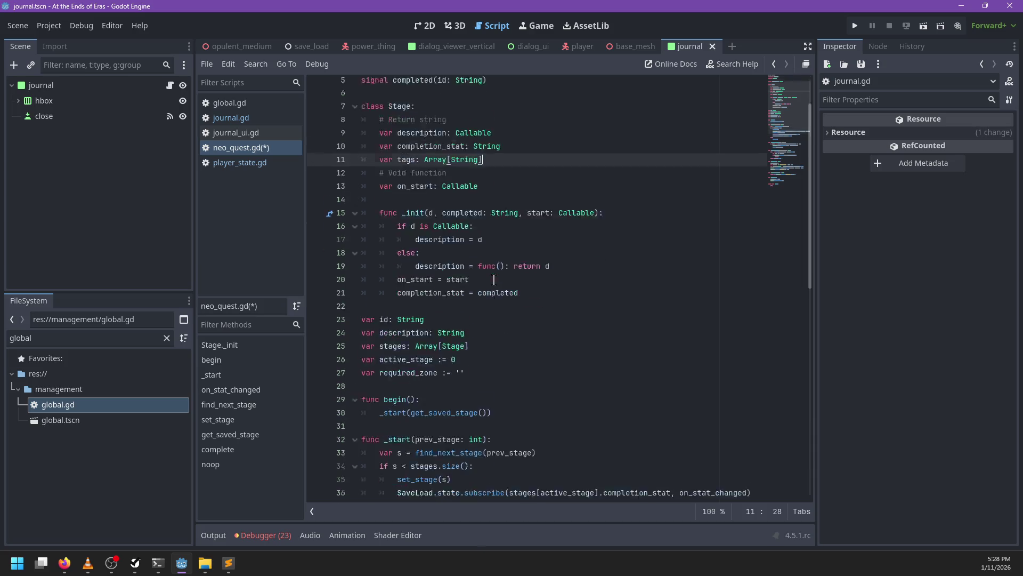
pyautogui.scroll(-2, 494, 280)
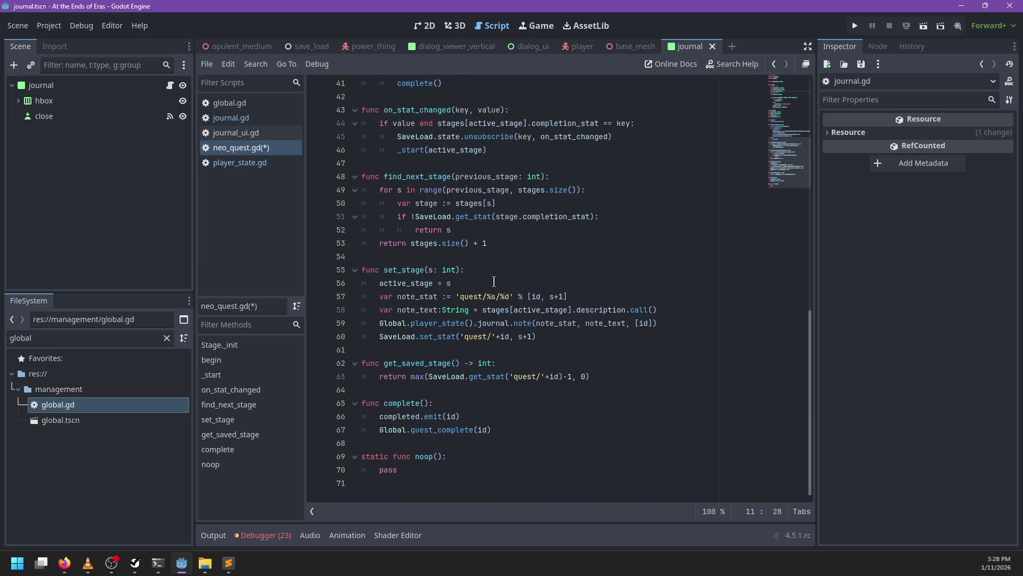
pyautogui.click(659, 332)
pyautogui.write('+')
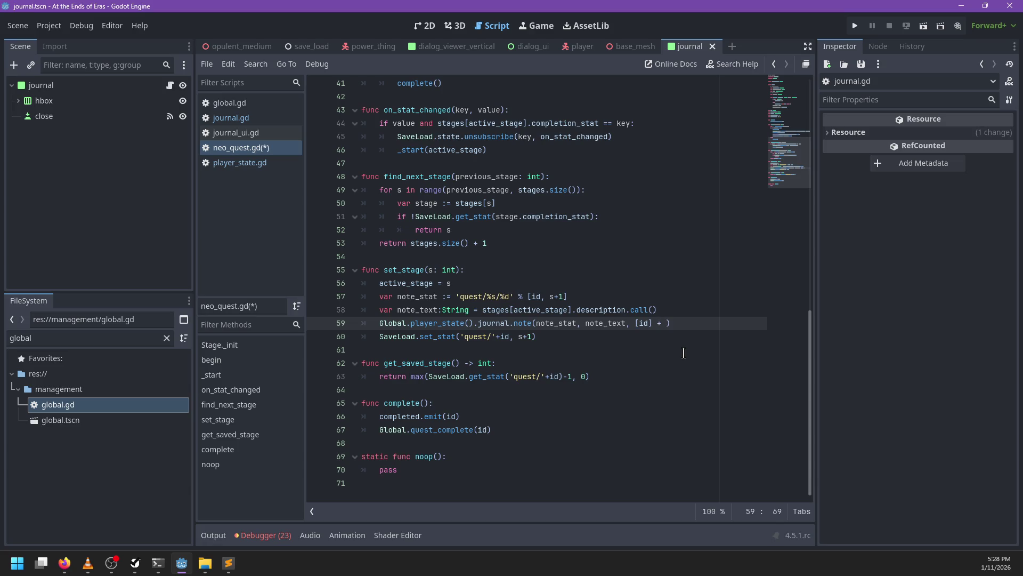
pyautogui.write('stages[active_state].task')
pyautogui.scroll(10, 634, 346)
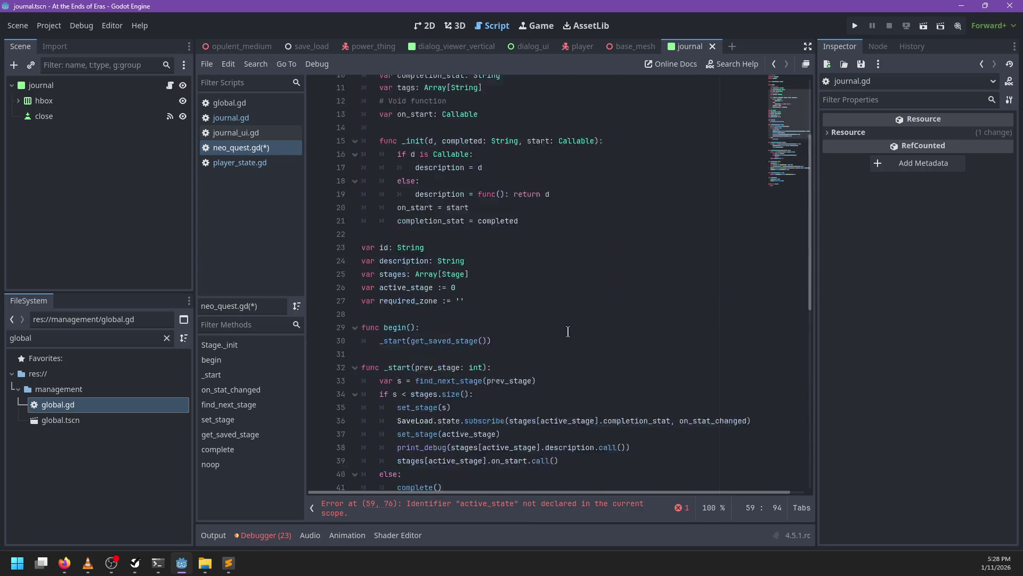
pyautogui.scroll(4, 568, 332)
pyautogui.click(493, 240)
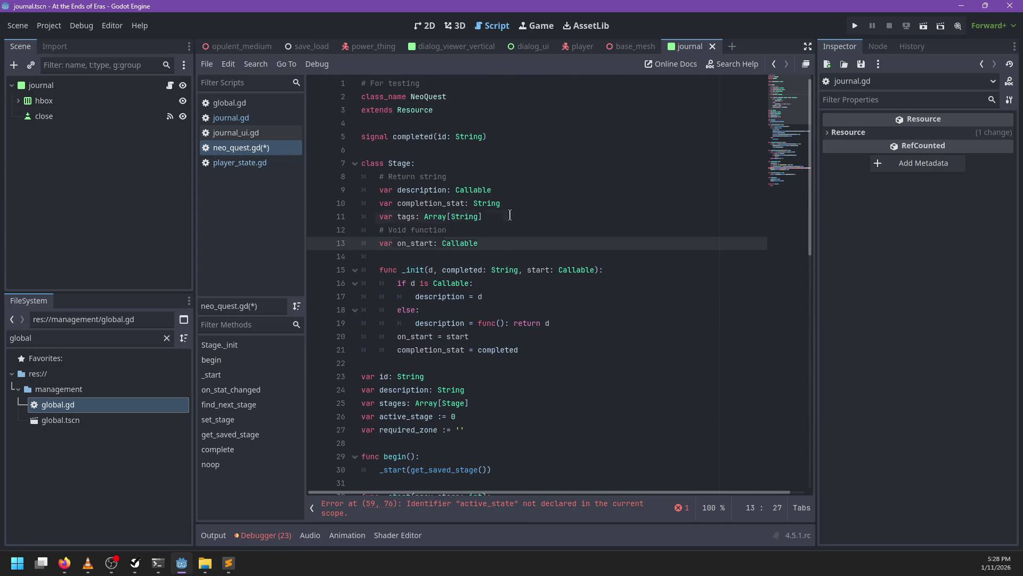
pyautogui.click(510, 216)
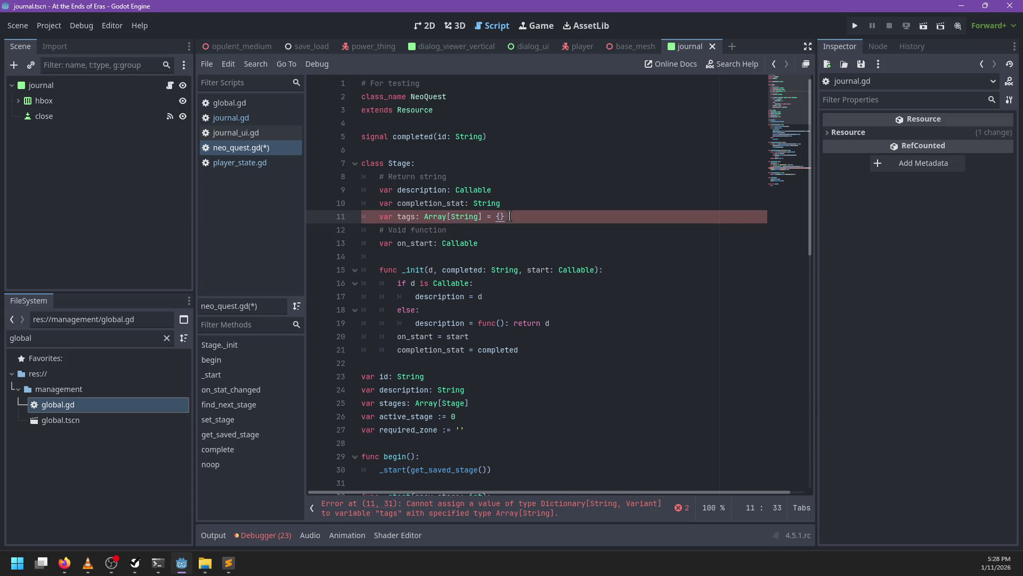
# - Default tags to [], correct active_state to active_stage, and save neo_quest.gd
pyautogui.write('[]')
pyautogui.scroll(-5, 509, 215)
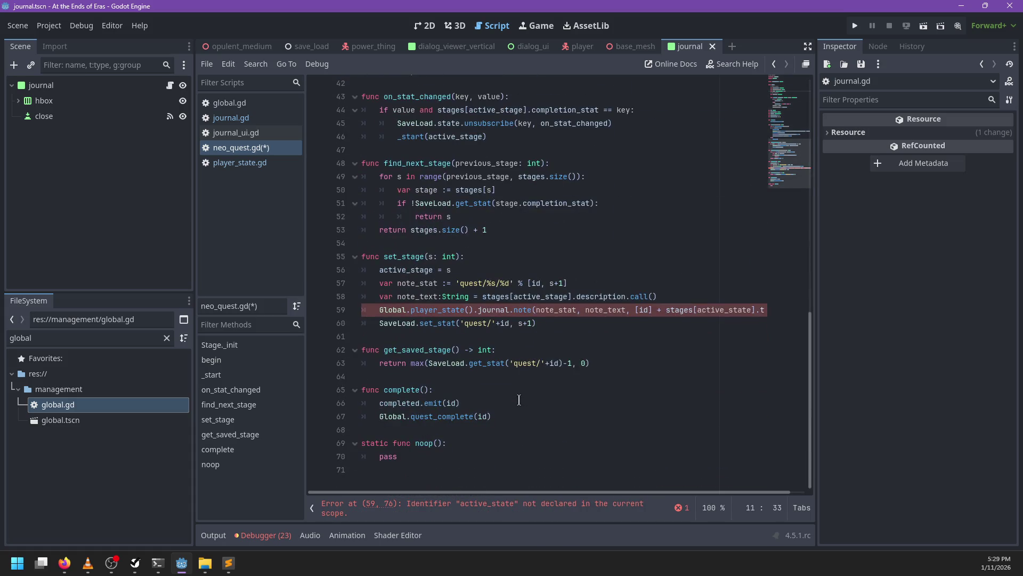
pyautogui.click(748, 310)
pyautogui.press('BackSpace')
pyautogui.write('g')
pyautogui.press('Return')
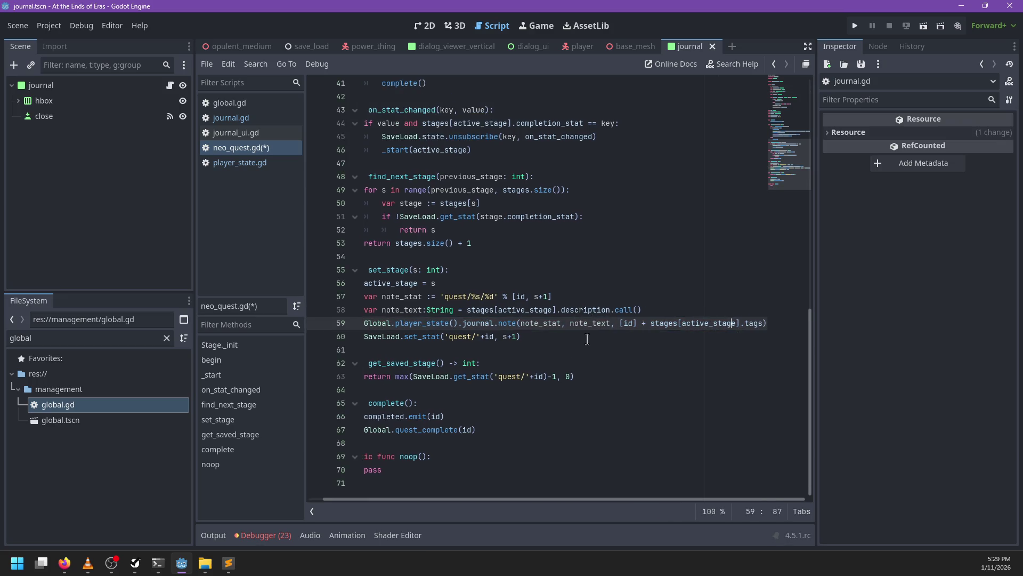
pyautogui.hotkey('ctrl', 's')
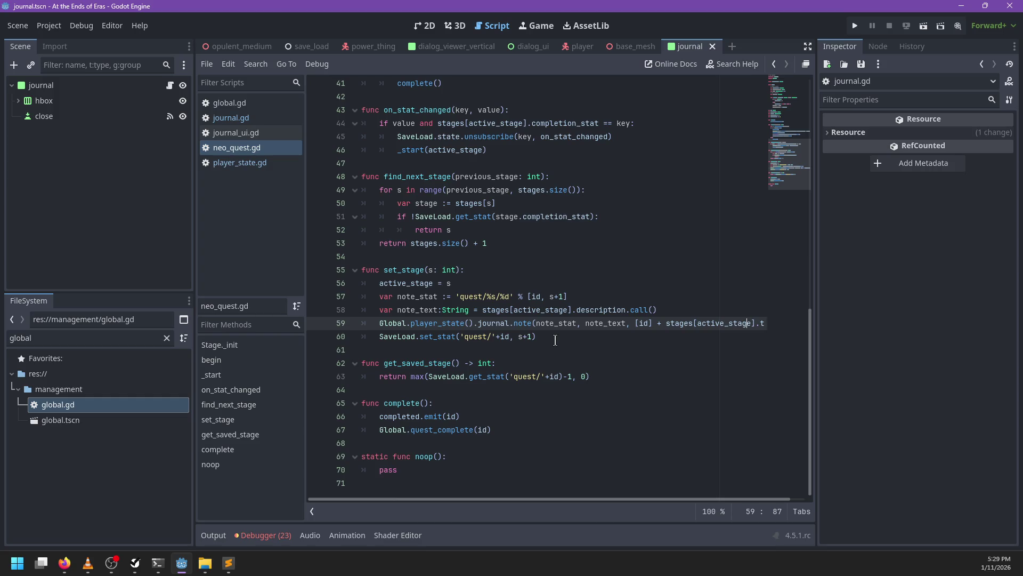
# - Review the player_state call on line 59 and run the project with F5
pyautogui.click(434, 324)
pyautogui.click(569, 331)
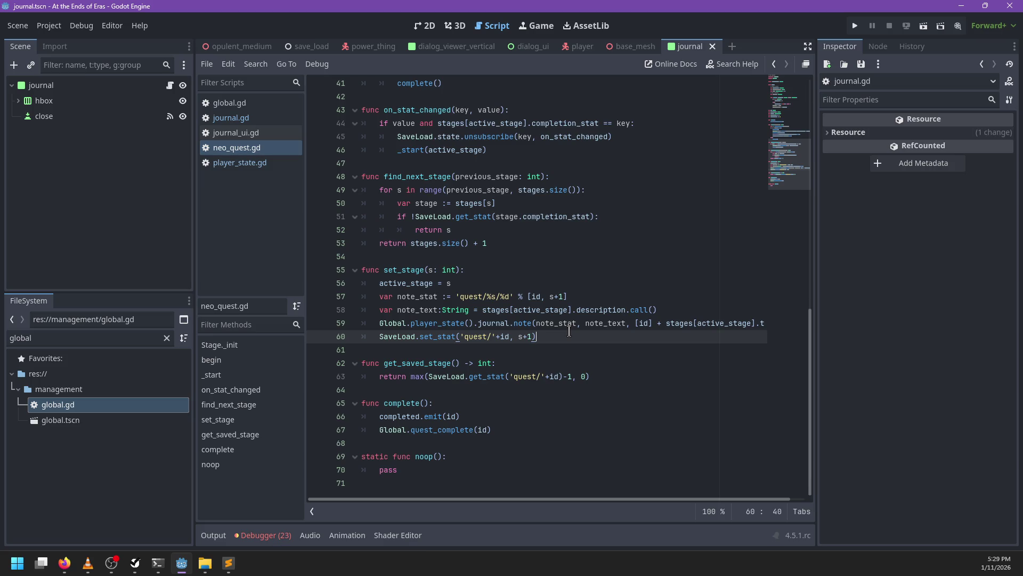
pyautogui.press('F5')
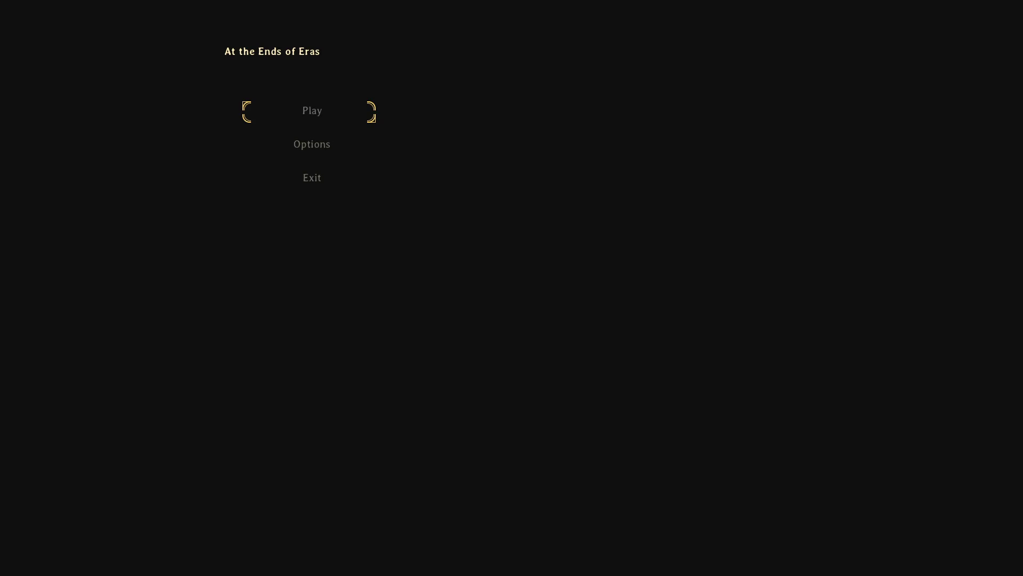
# - Start playing, pause with Esc, and choose Save and Quit
pyautogui.press('Return')
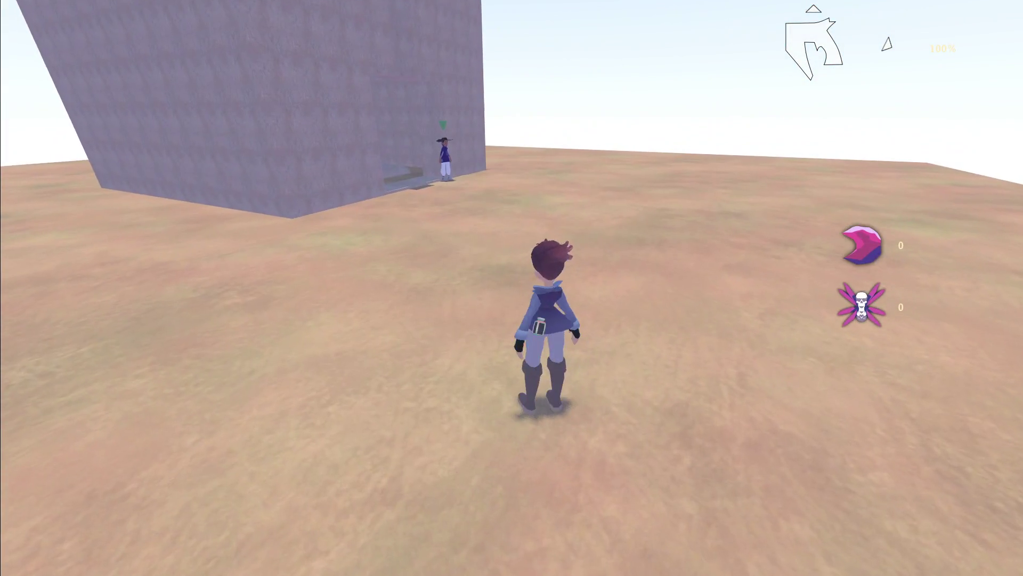
pyautogui.press('Escape')
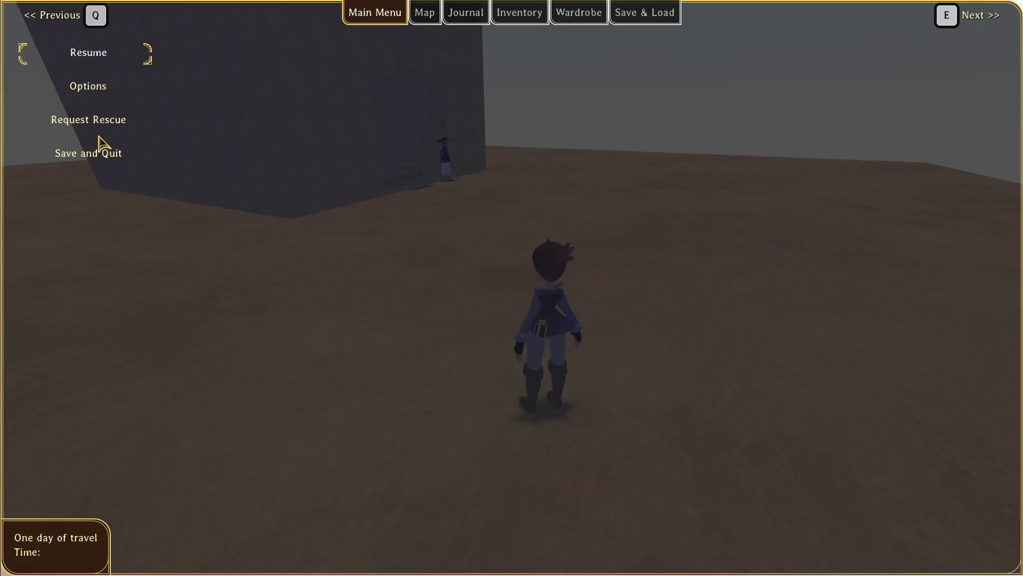
pyautogui.press('Down')
pyautogui.press('Down')
pyautogui.press('Down')
pyautogui.press('Return')
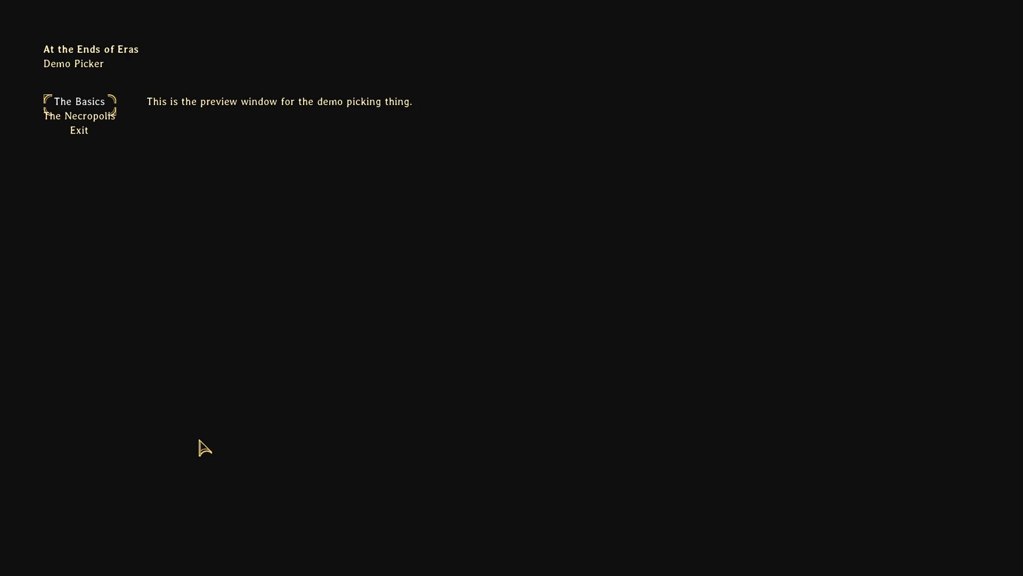
# - Close the game, delete the autosave folder from its app_userdata folder, and relaunch with F5
pyautogui.click(75, 130)
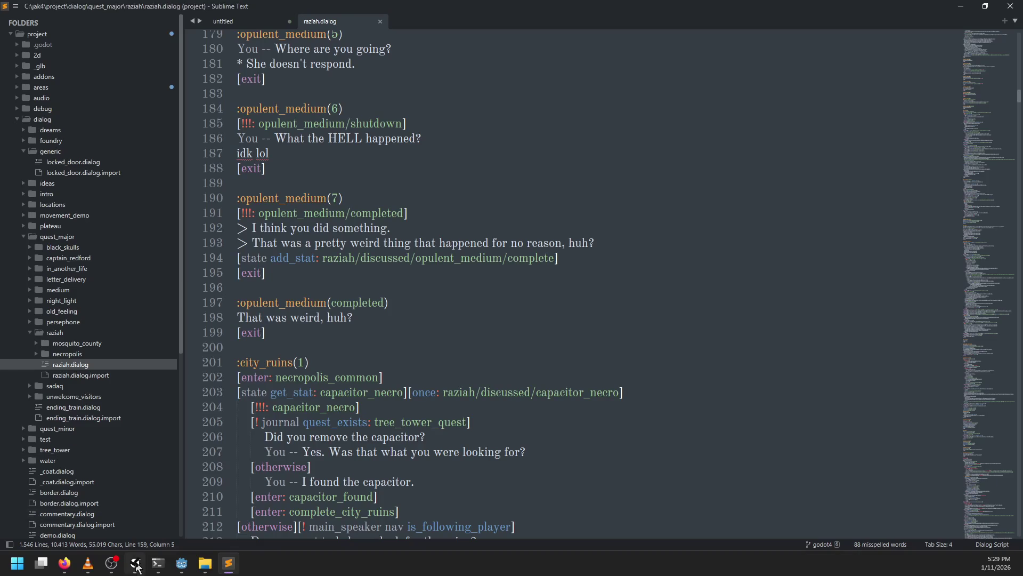
pyautogui.click(205, 563)
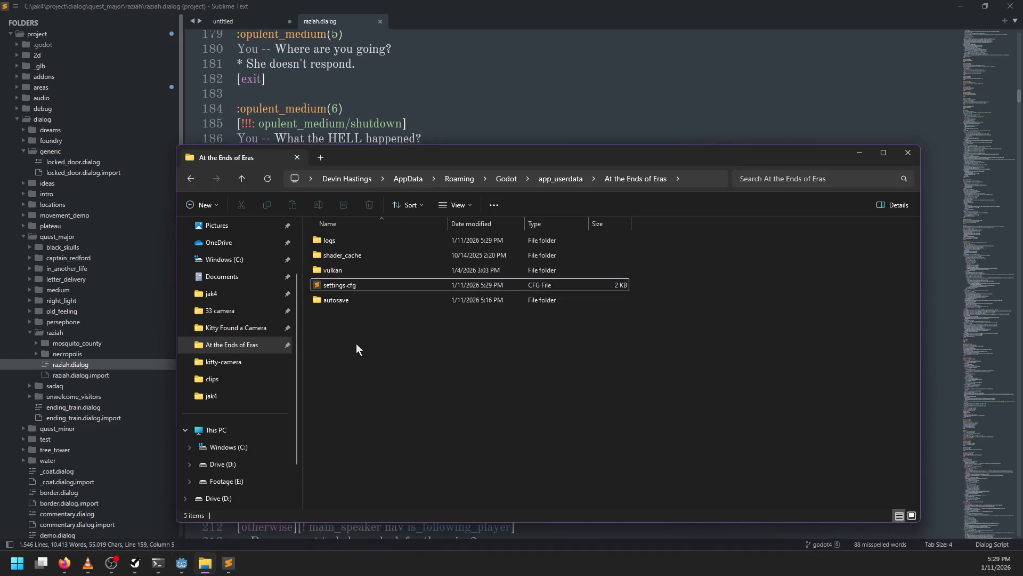
pyautogui.click(343, 299)
pyautogui.press('Delete')
pyautogui.click(181, 562)
pyautogui.press('F5')
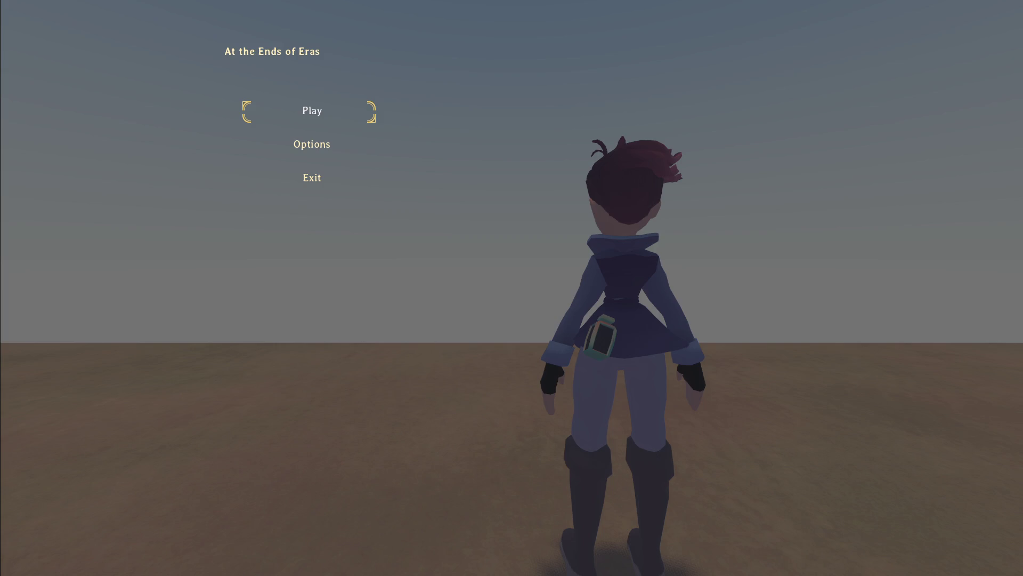
# - Start a new game, talk to the hatted NPC, offer help with the Old Tsirdi ruins, then pause
pyautogui.press('Return')
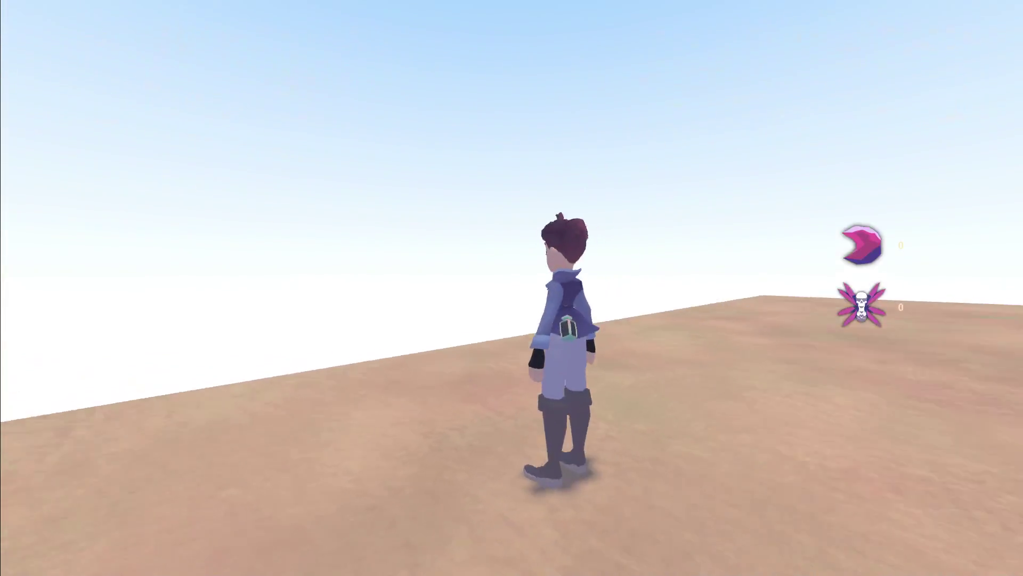
pyautogui.press('w')
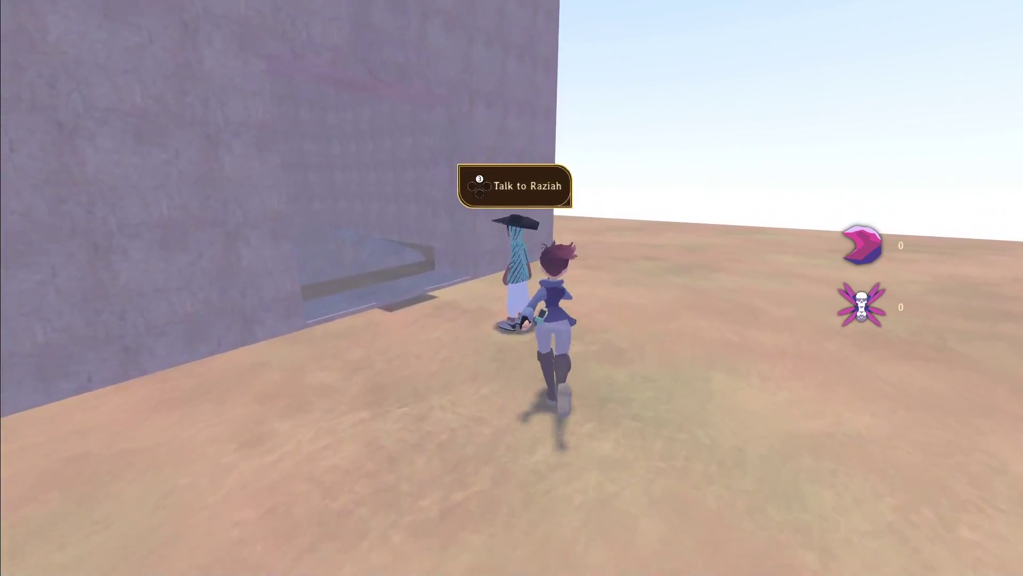
pyautogui.press('e')
pyautogui.press('1')
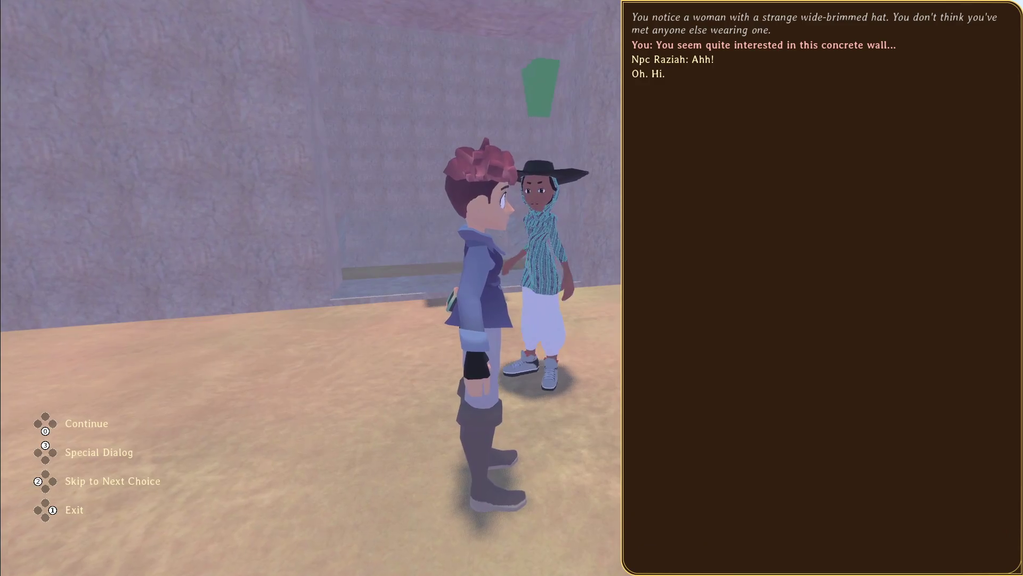
pyautogui.press('Down')
pyautogui.press('Down')
pyautogui.press('Down')
pyautogui.press('Down')
pyautogui.press('Return')
pyautogui.press('Down')
pyautogui.press('Return')
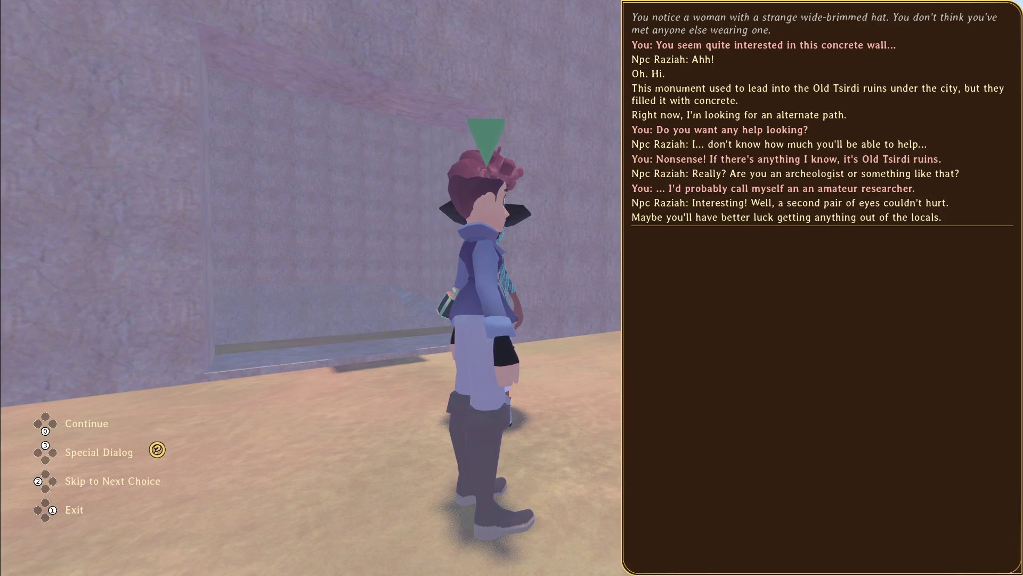
pyautogui.press('Return')
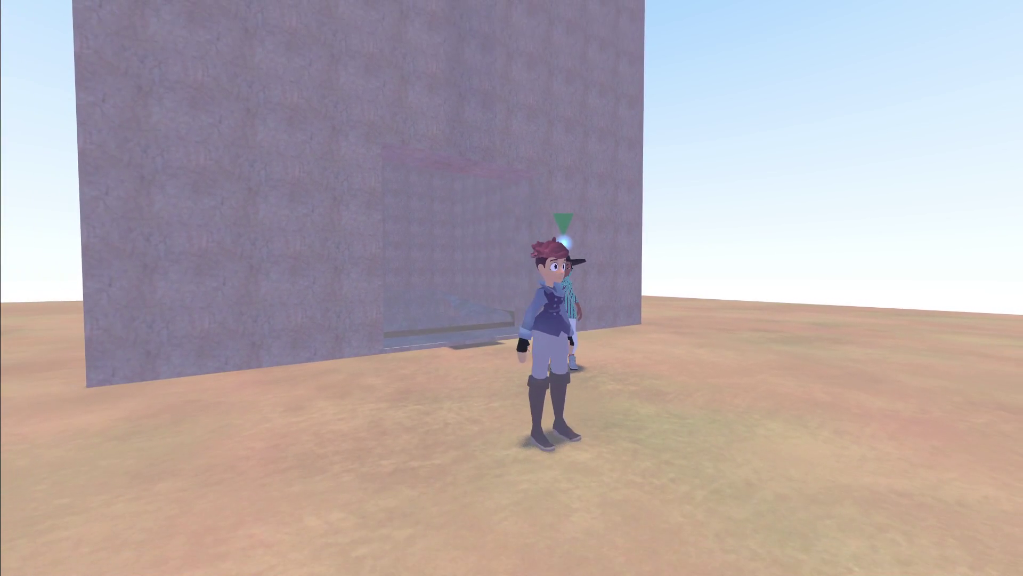
pyautogui.press('Escape')
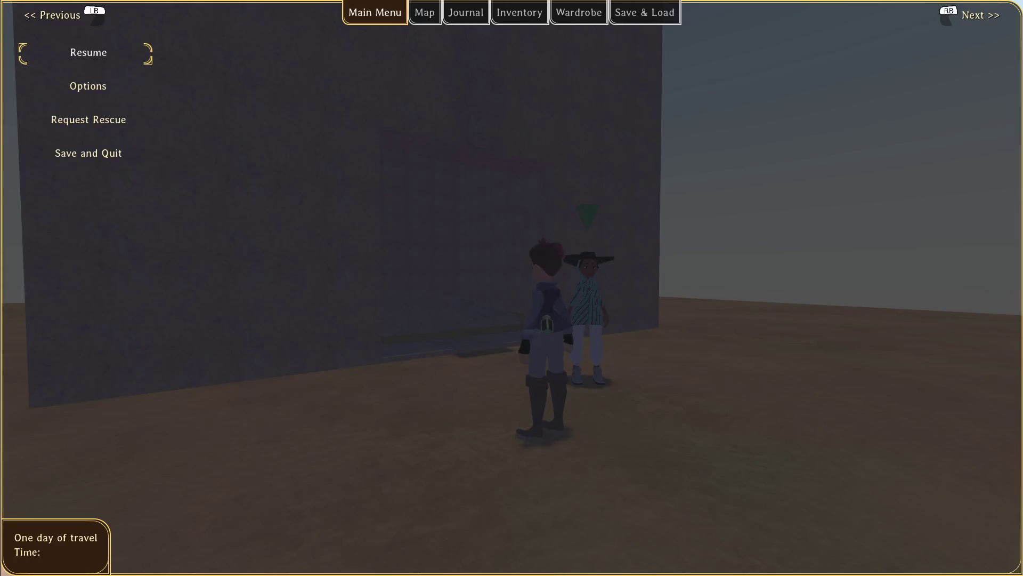
# - Browse the journal's Crab Hill West and opulent_medium entries, then close the journal
pyautogui.press('j')
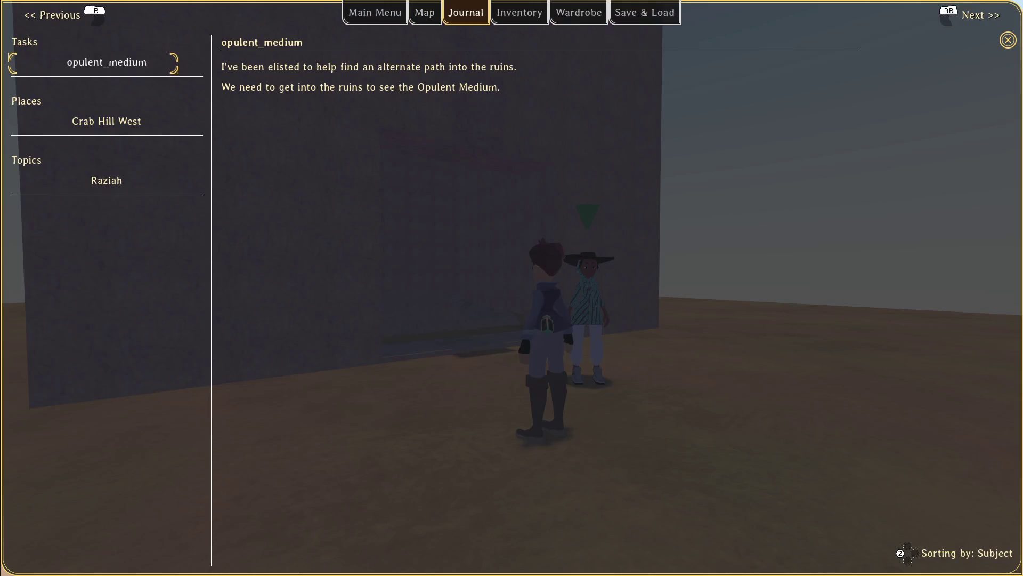
pyautogui.click(107, 121)
pyautogui.click(106, 61)
pyautogui.click(107, 121)
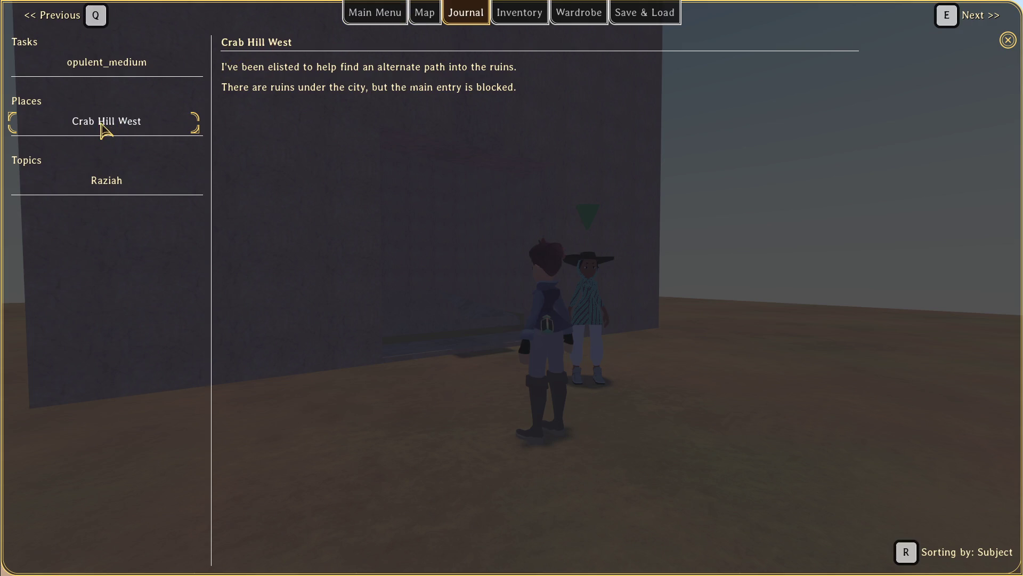
pyautogui.press('Down')
pyautogui.press('Down')
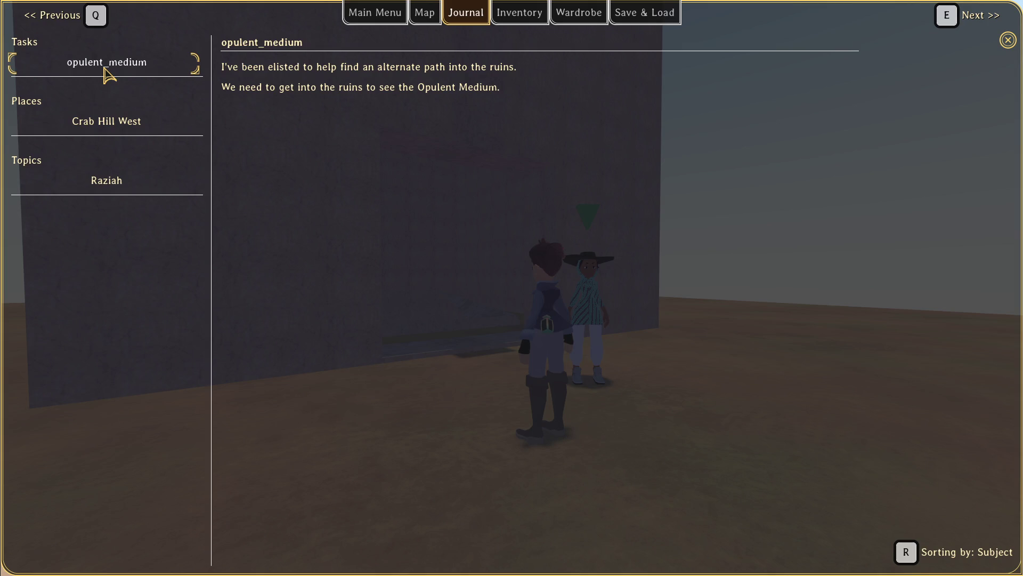
pyautogui.press('Down')
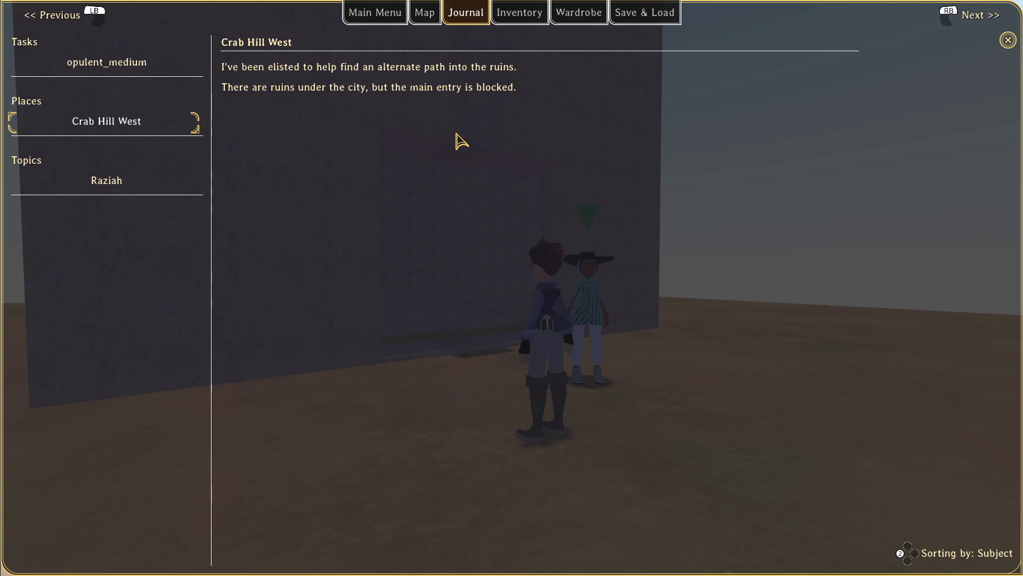
pyautogui.press('Escape')
# - Climb into the dark ruins room and start talking with Raziah
pyautogui.press('e')
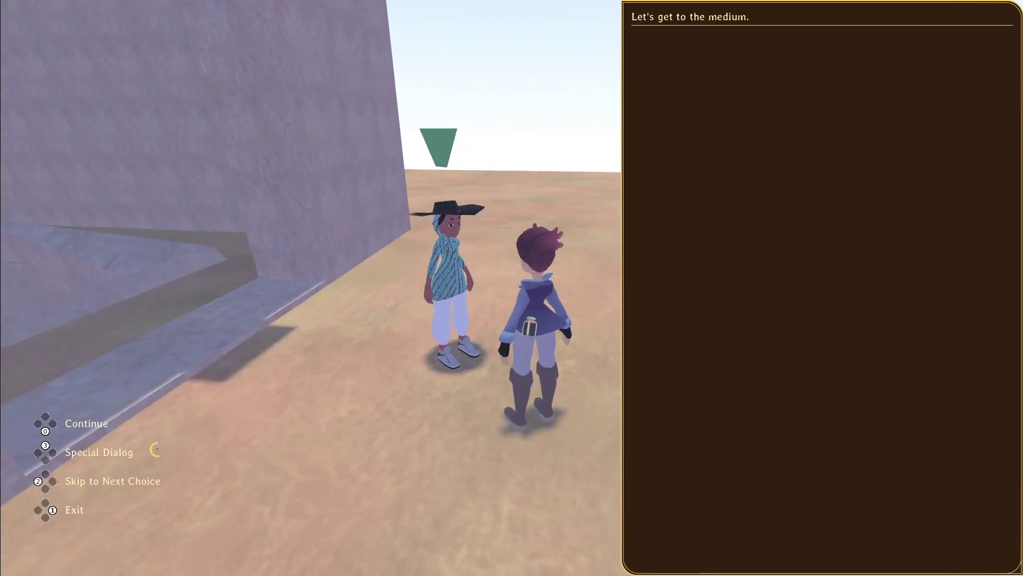
pyautogui.press('Escape')
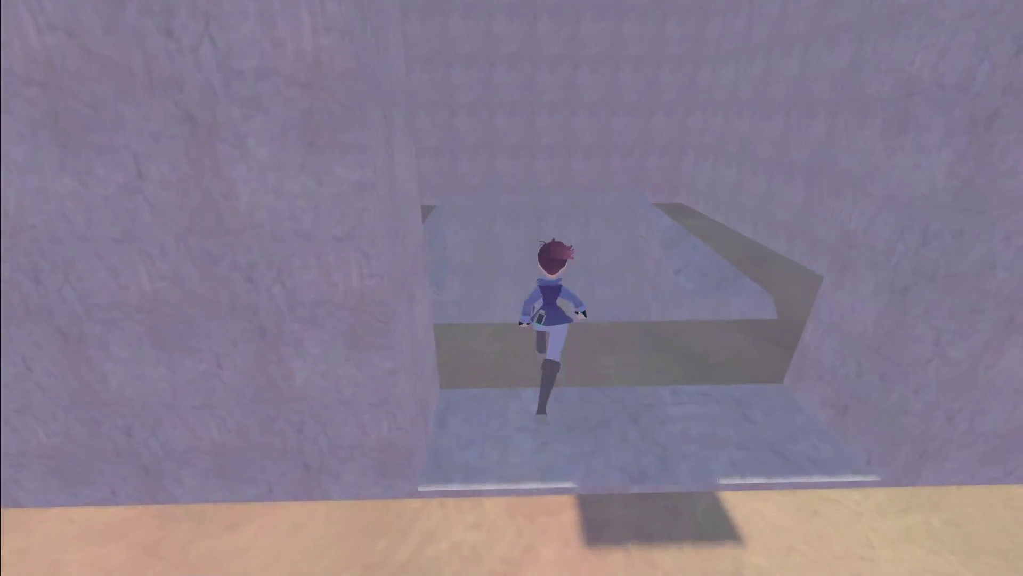
pyautogui.press('w')
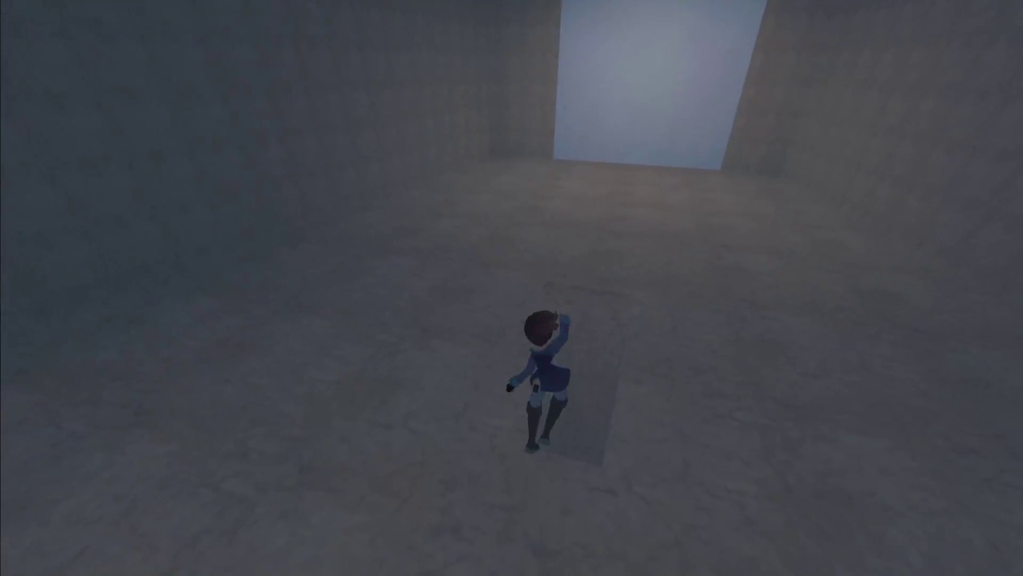
pyautogui.press('s')
pyautogui.press('w')
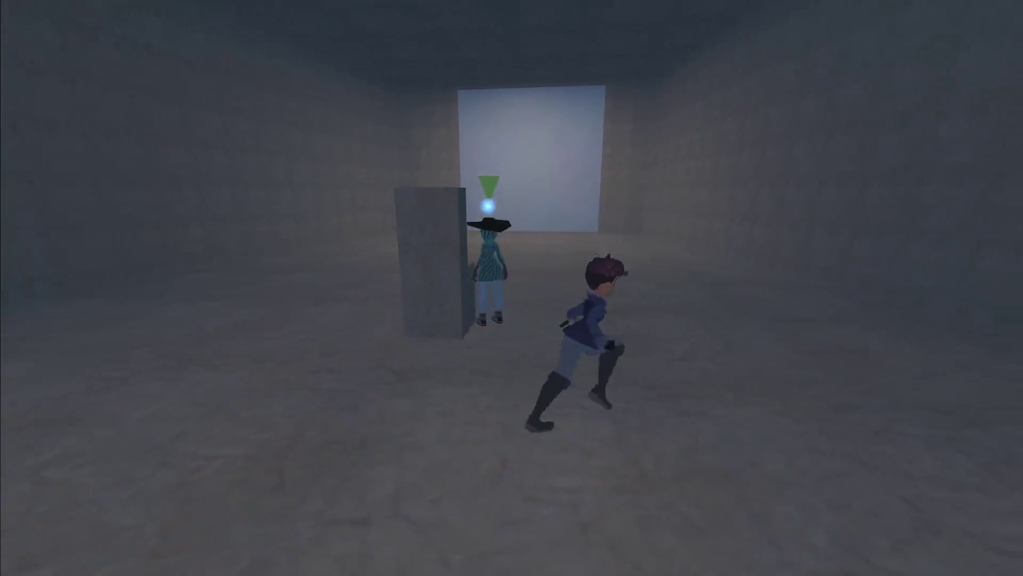
pyautogui.press('e')
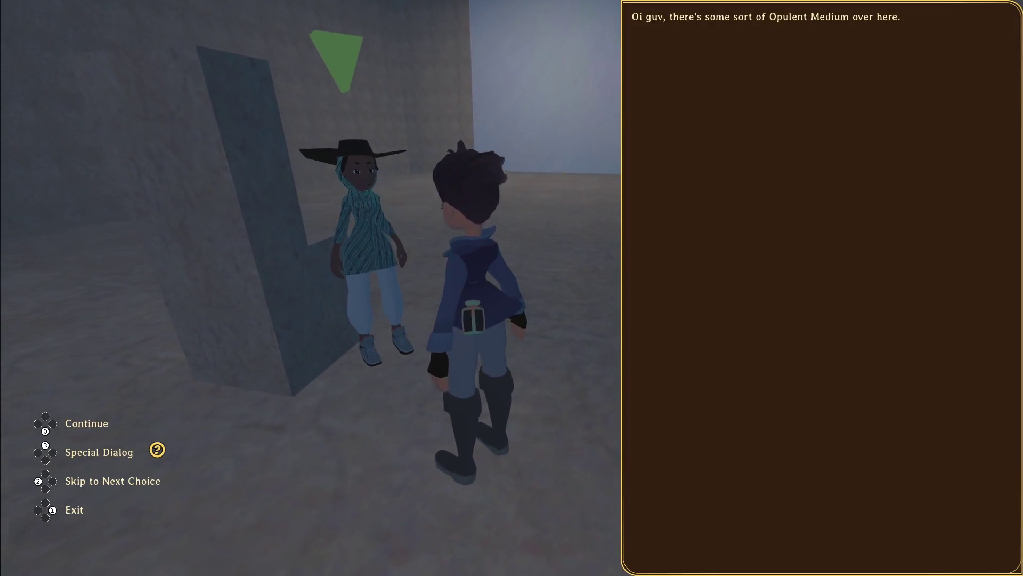
pyautogui.press('e')
# - Answer Raziah with 'Sounds good.' and review the new opulent_medium journal entry
pyautogui.press('j')
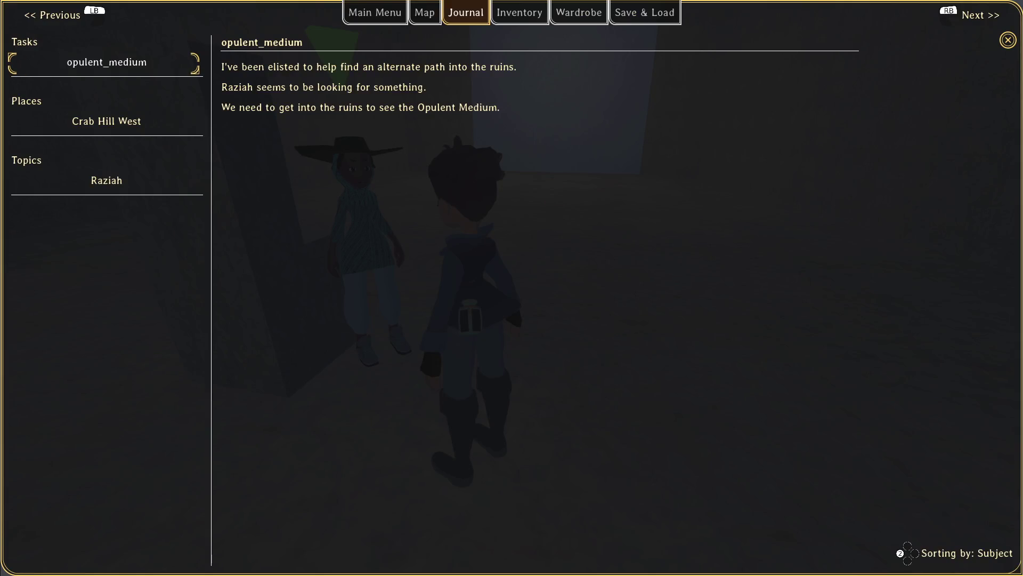
pyautogui.press('j')
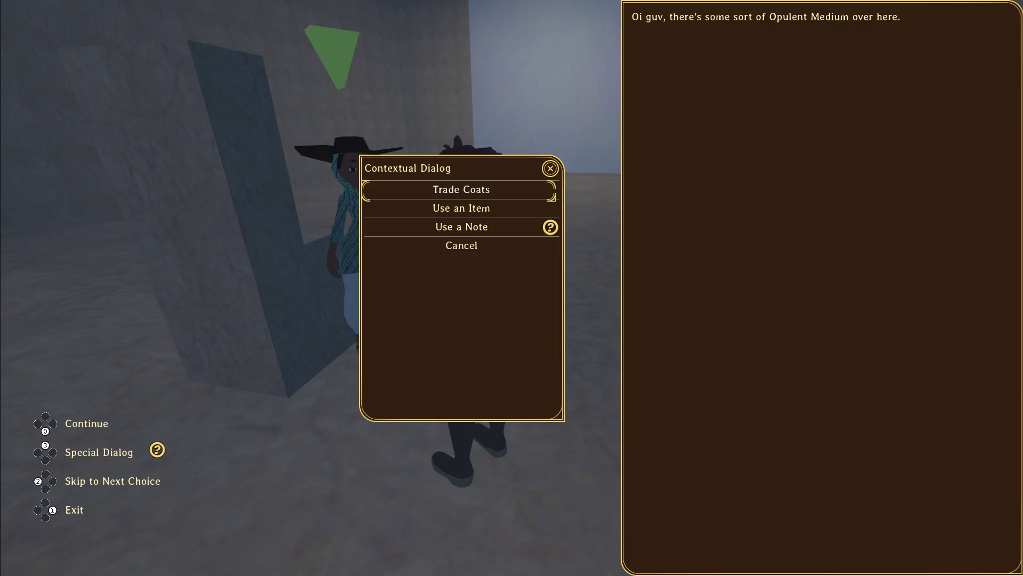
pyautogui.press('Escape')
pyautogui.press('space')
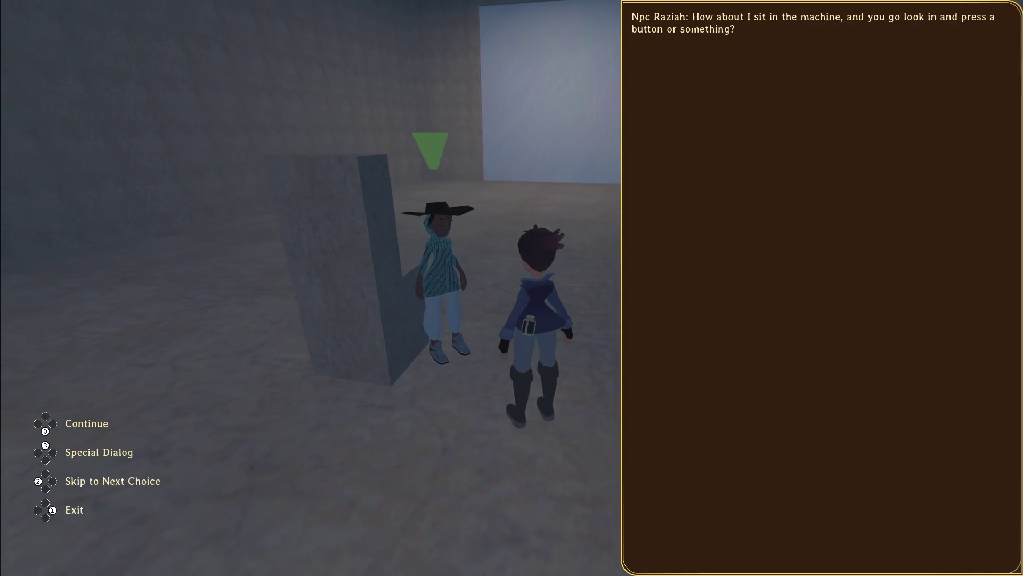
pyautogui.press('space')
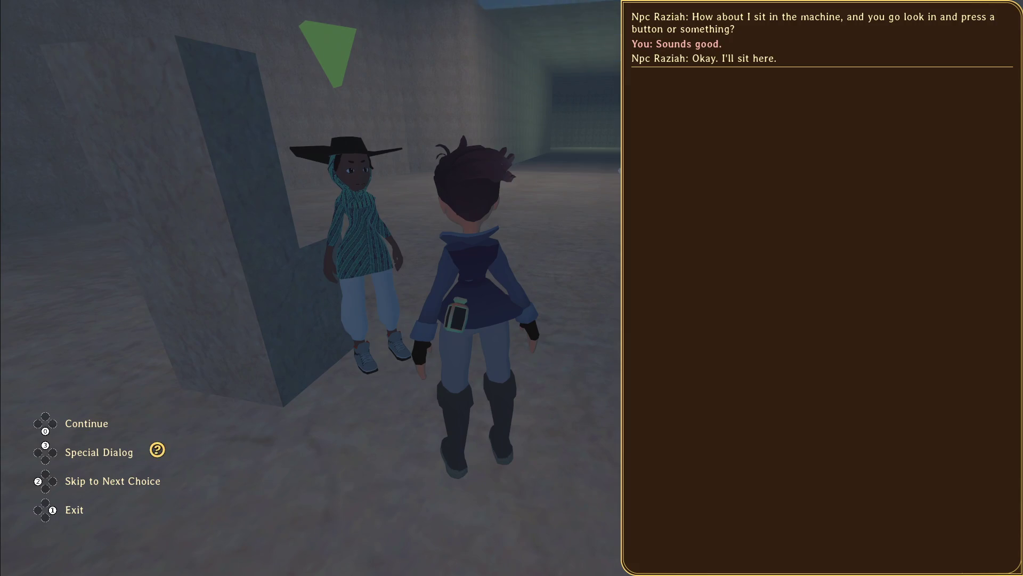
pyautogui.press('space')
pyautogui.press('j')
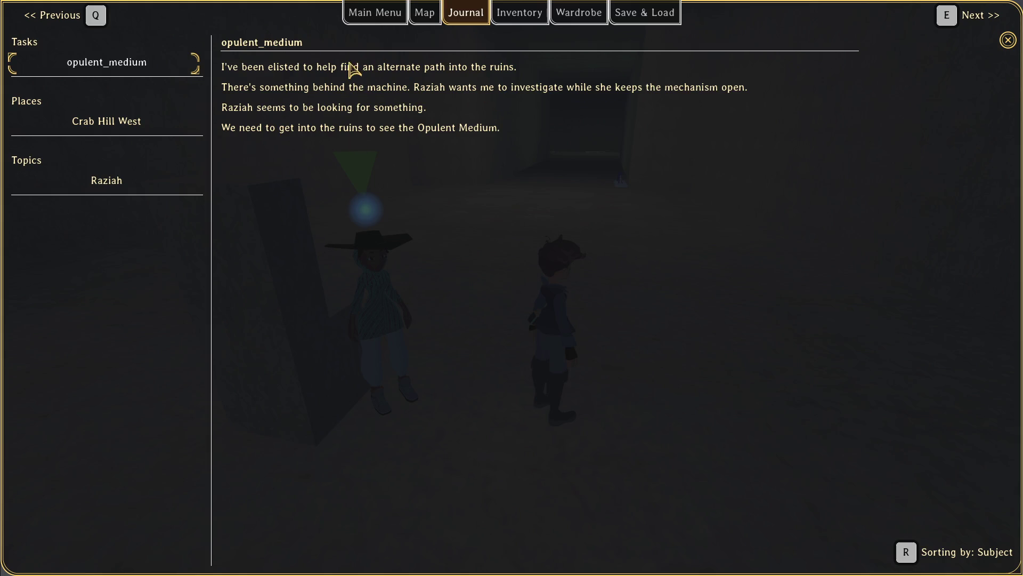
pyautogui.press('Escape')
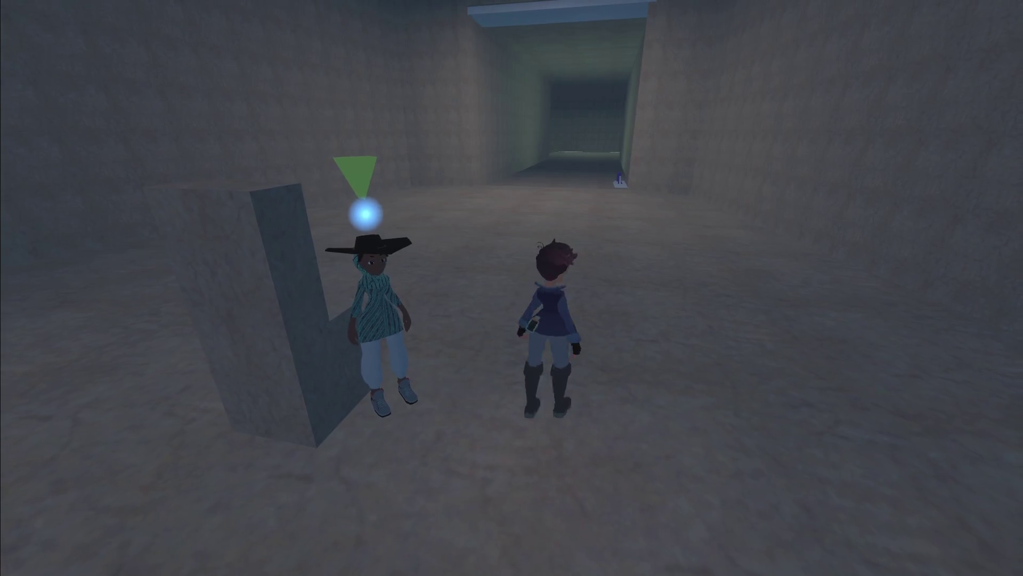
# - Run down the corridor, check the updated journal task, and return to Godot
pyautogui.press('w')
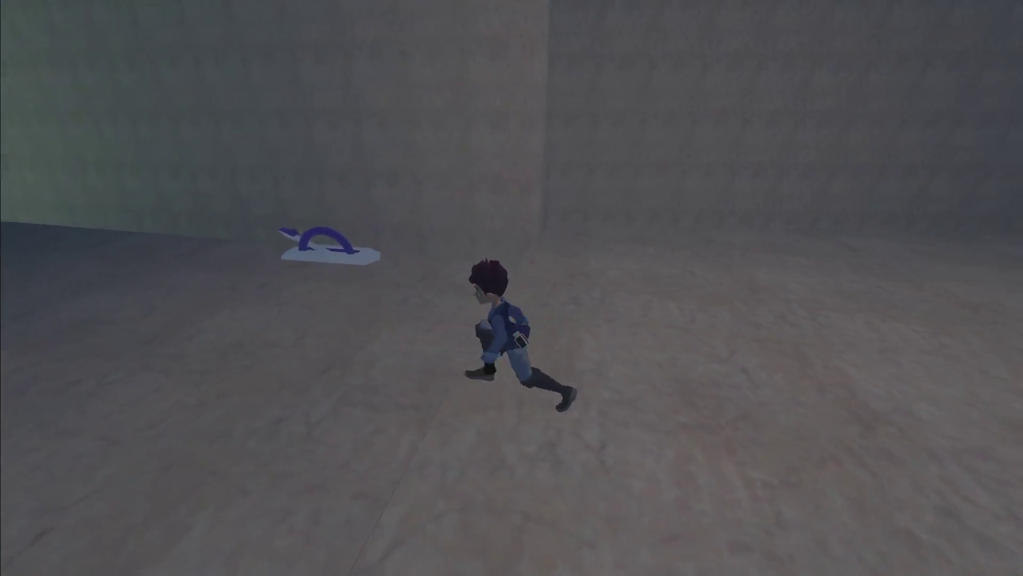
pyautogui.press('j')
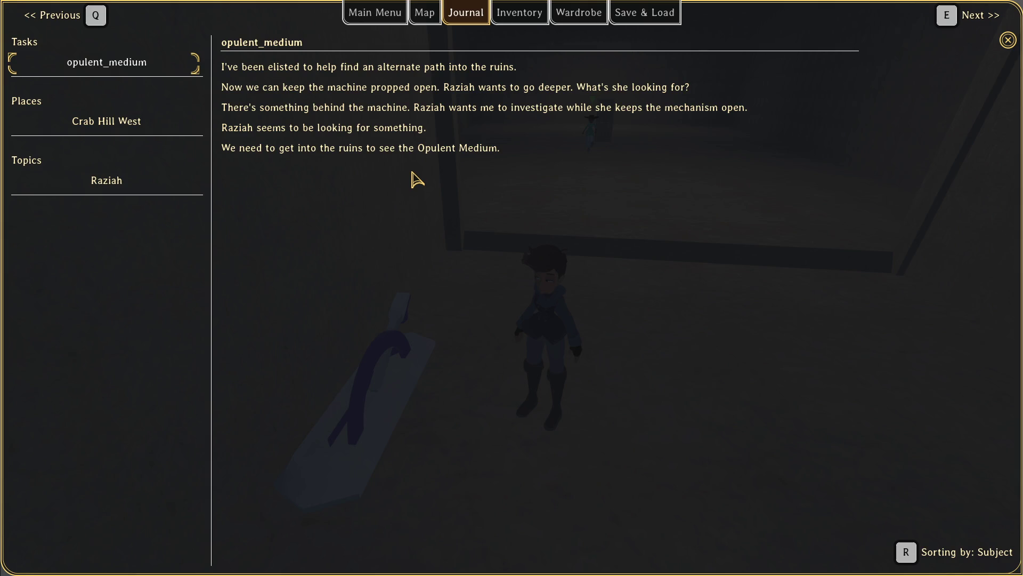
pyautogui.hotkey('alt', 'Tab')
pyautogui.hotkey('alt', 'Tab')
pyautogui.hotkey('alt', 'Tab')
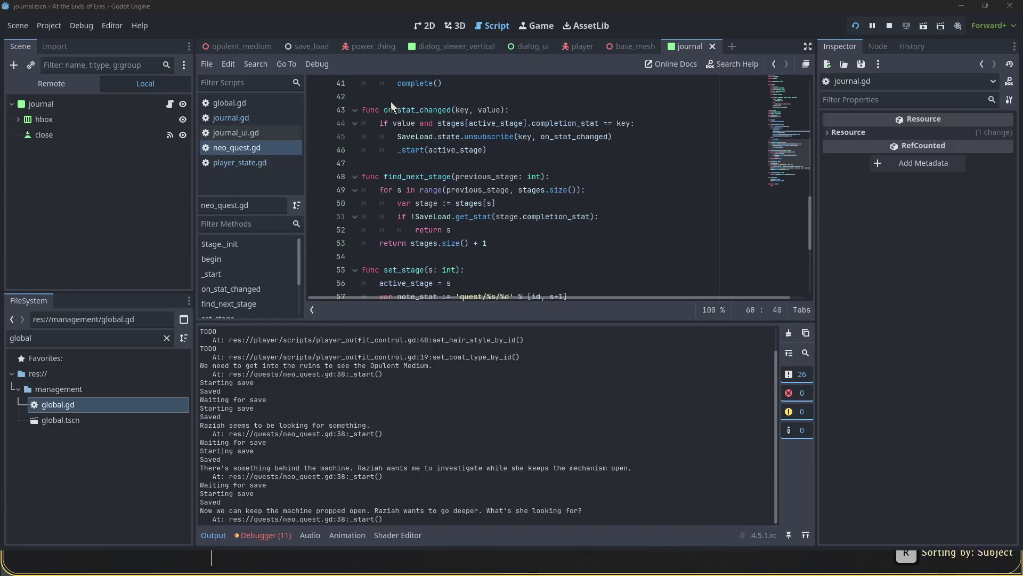
# - Collapse the Output panel to give the neo_quest.gd code more room
pyautogui.doubleClick(101, 339)
pyautogui.click(223, 539)
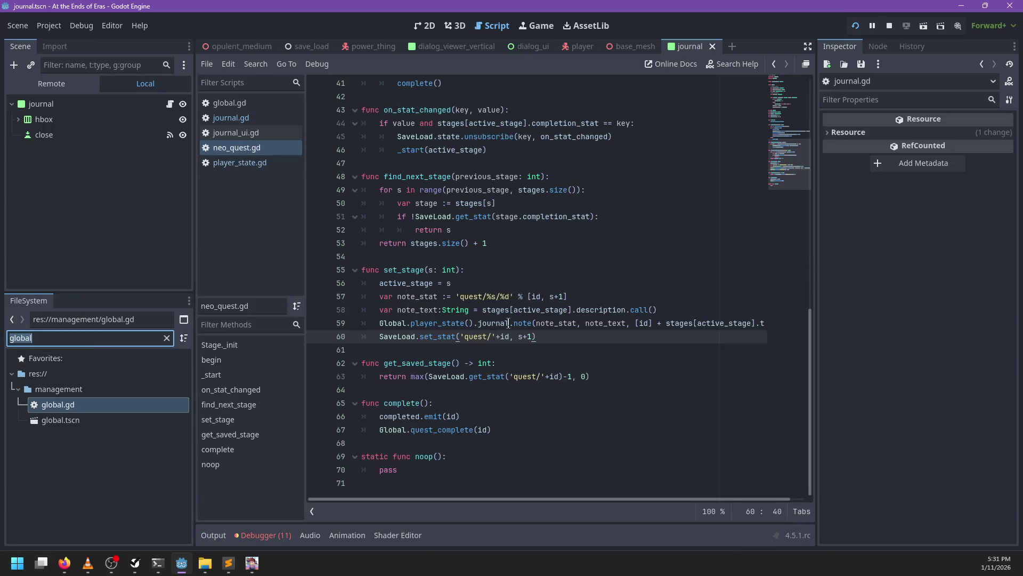
pyautogui.click(516, 310)
pyautogui.scroll(4, 534, 298)
pyautogui.click(582, 315)
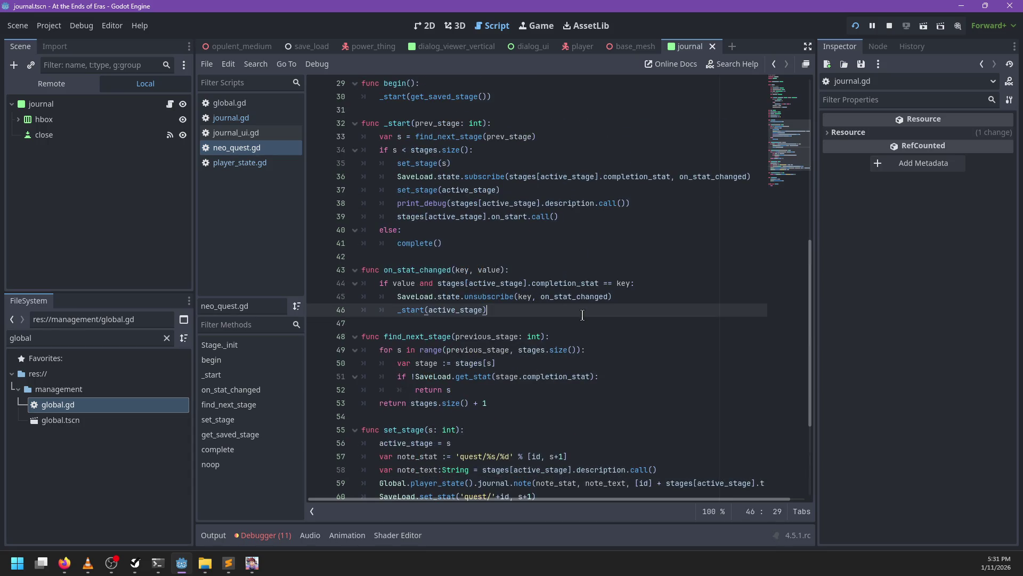
# - Search neo_quest.gd for 'journal.note' to find the call in set_stage() on line 59
pyautogui.hotkey('ctrl', 'f')
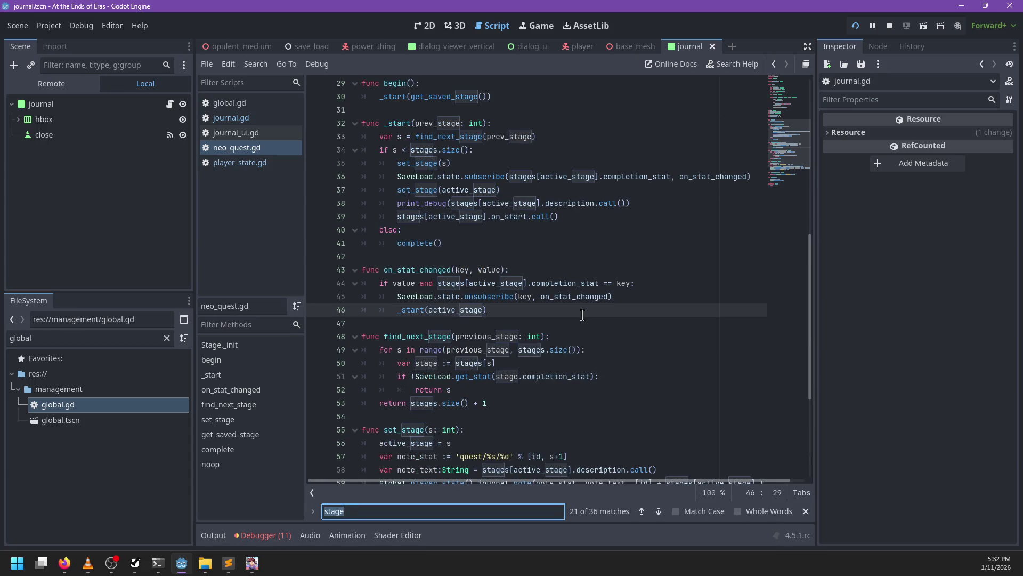
pyautogui.write('journal.note')
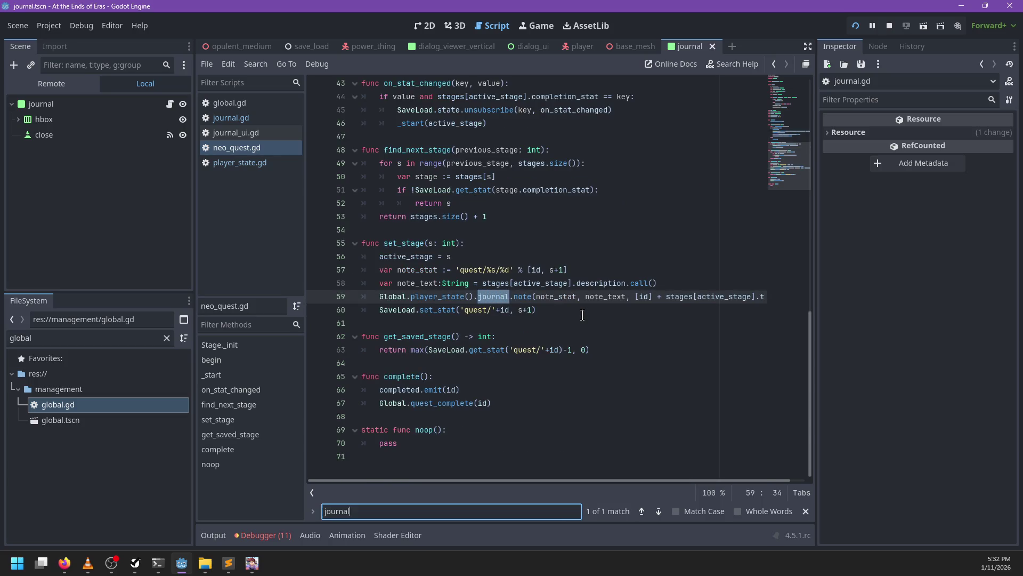
pyautogui.press('Escape')
pyautogui.scroll(14, 554, 291)
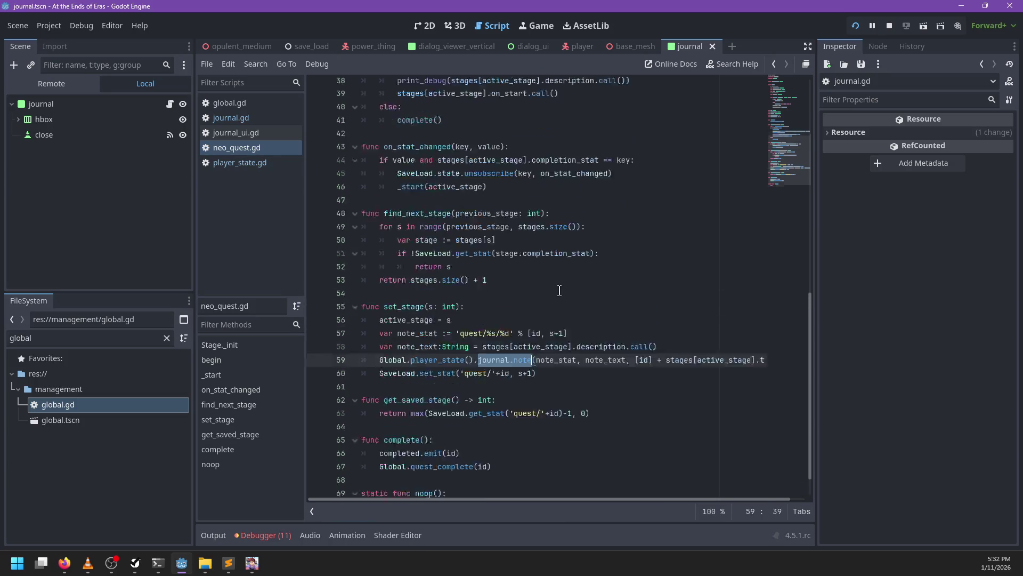
pyautogui.scroll(-4, 554, 291)
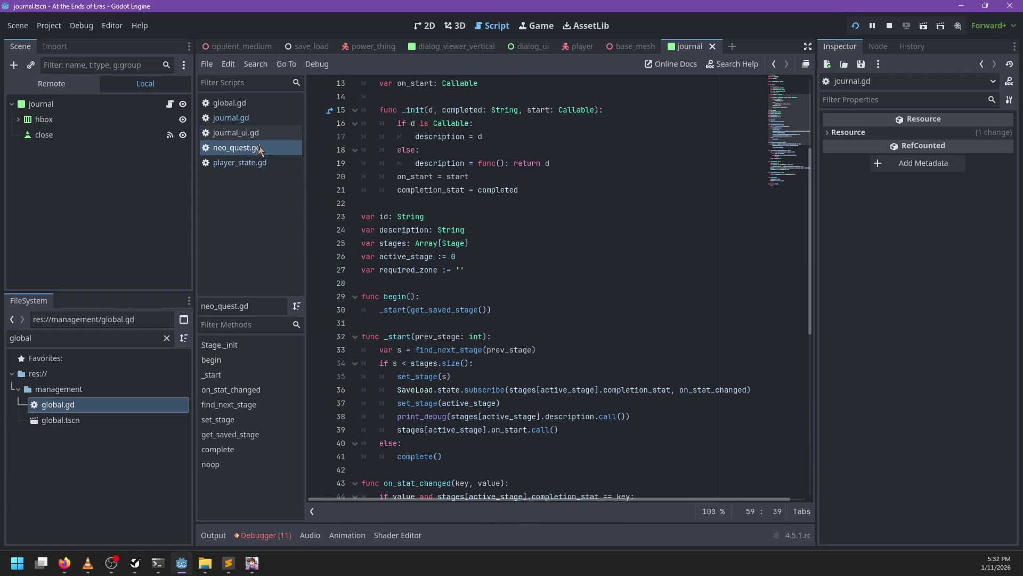
# - Open journal.gd and select the add_note call in quest_start() on line 34
pyautogui.click(252, 120)
pyautogui.click(583, 292)
pyautogui.hotkey('ctrl', 'f')
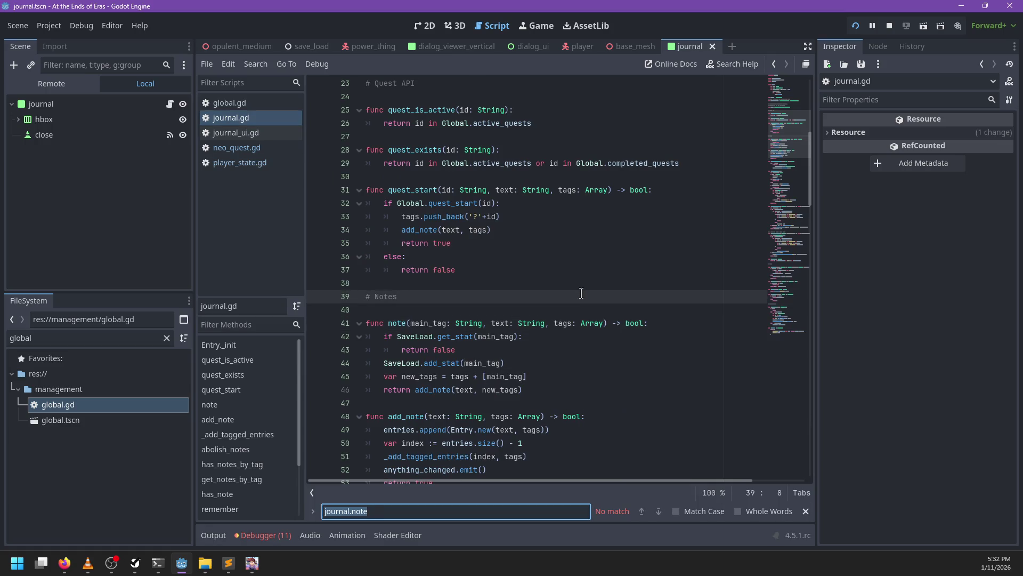
pyautogui.press('Escape')
pyautogui.doubleClick(411, 229)
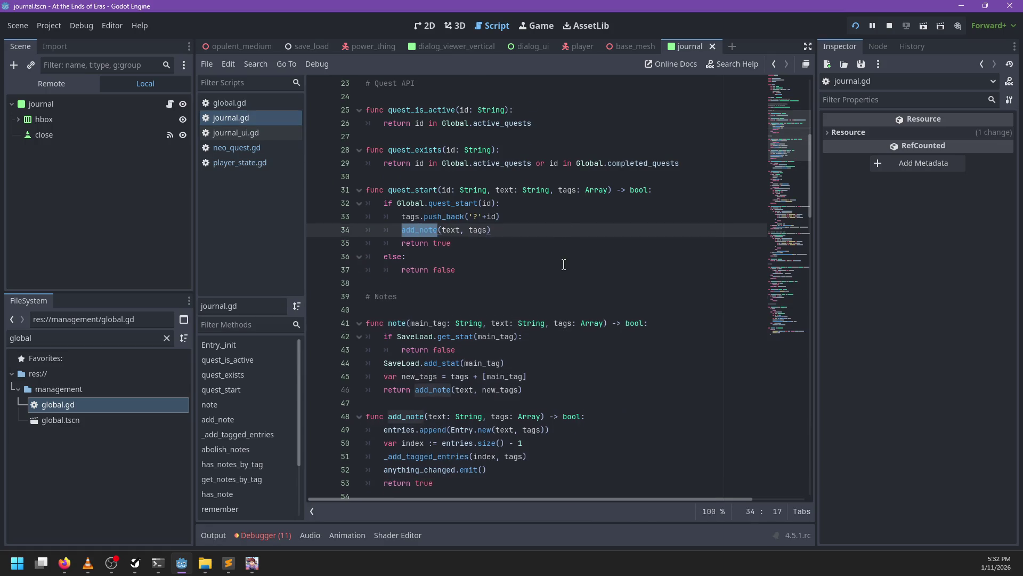
pyautogui.scroll(-2, 563, 264)
pyautogui.scroll(2, 563, 265)
# - Rewrite the call as note('quest/%s/intro' % id, text, tags) and save journal.gd
pyautogui.write('note')
pyautogui.press('Return')
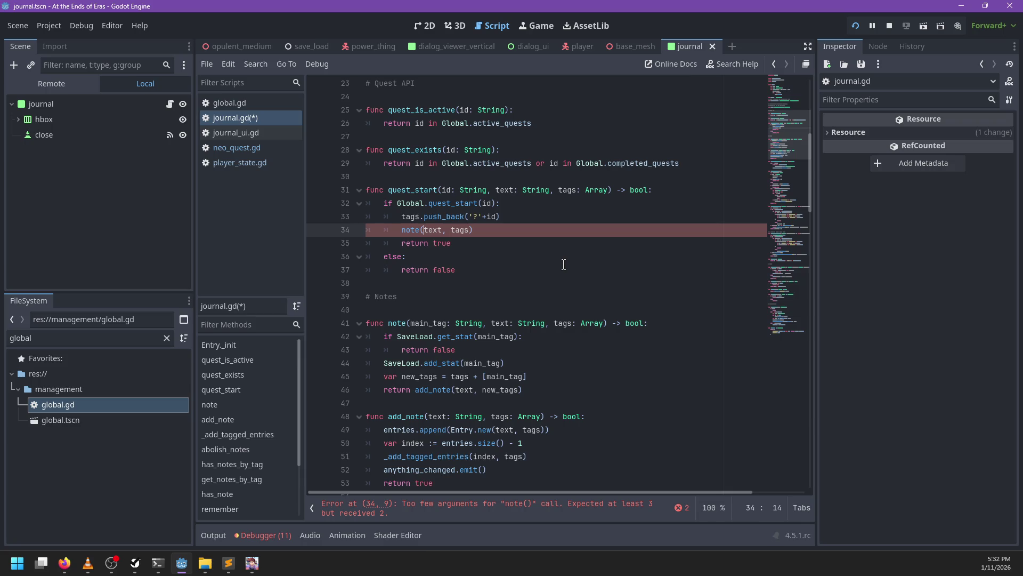
pyautogui.write("'")
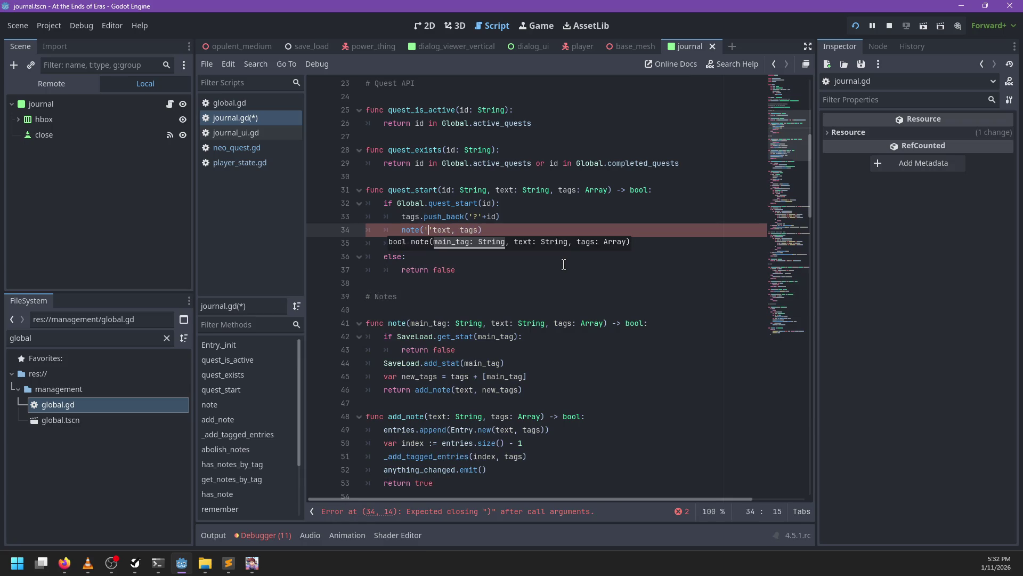
pyautogui.write("id'")
pyautogui.write("+'")
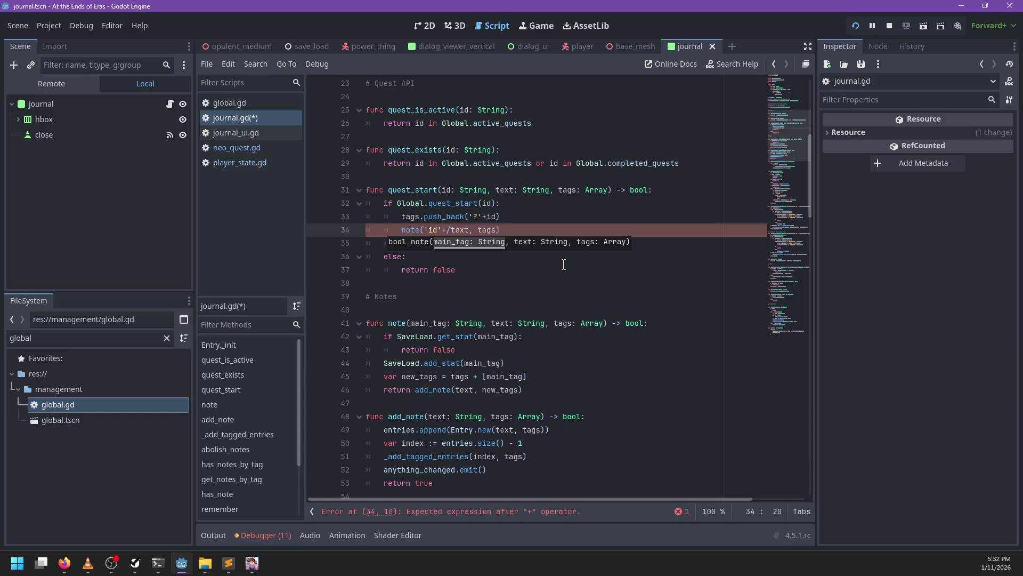
pyautogui.press('BackSpace')
pyautogui.press('BackSpace')
pyautogui.press('BackSpace')
pyautogui.write('i')
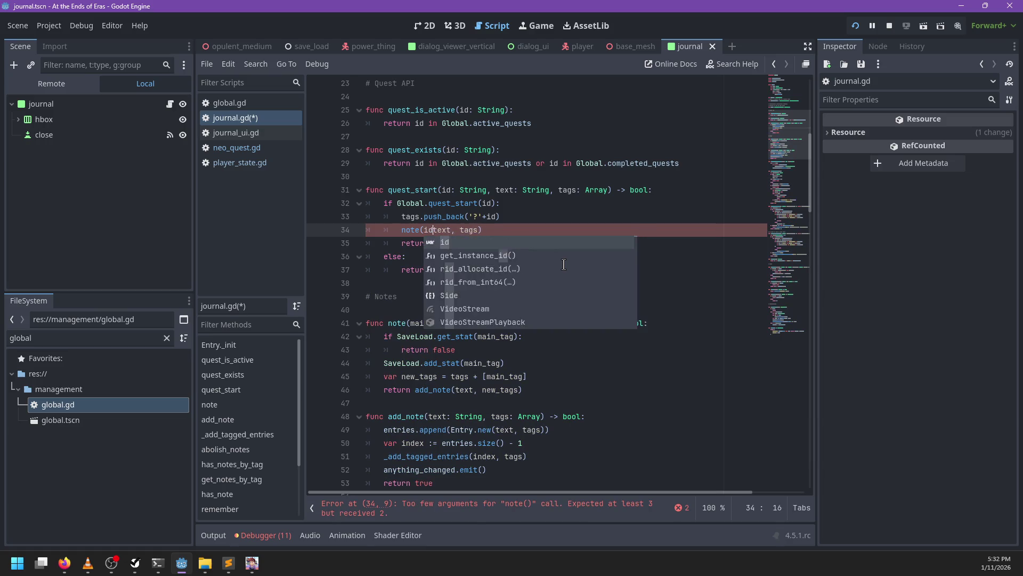
pyautogui.press('BackSpace')
pyautogui.write("'quest/")
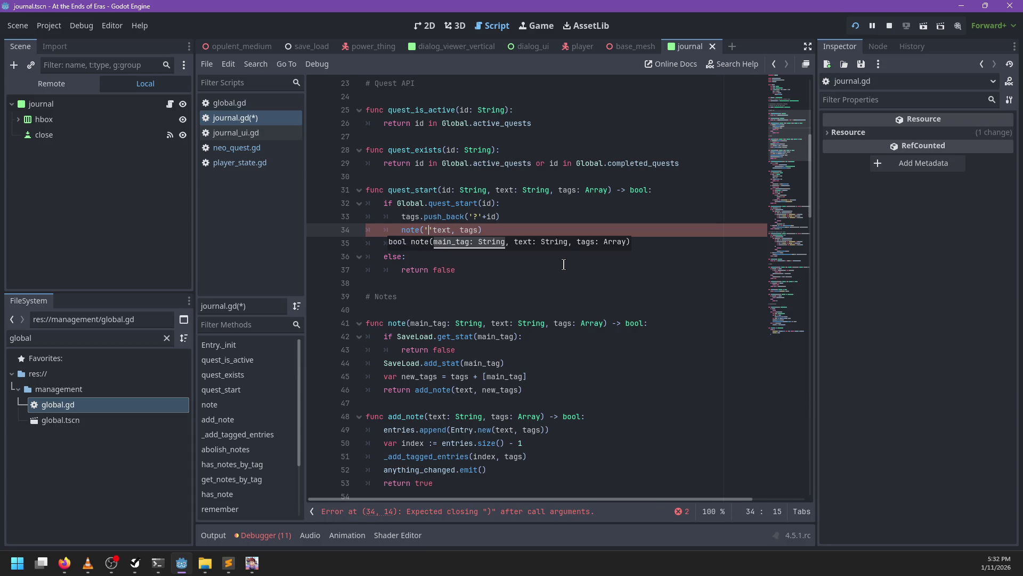
pyautogui.write("%s/intro' ")
pyautogui.write('+')
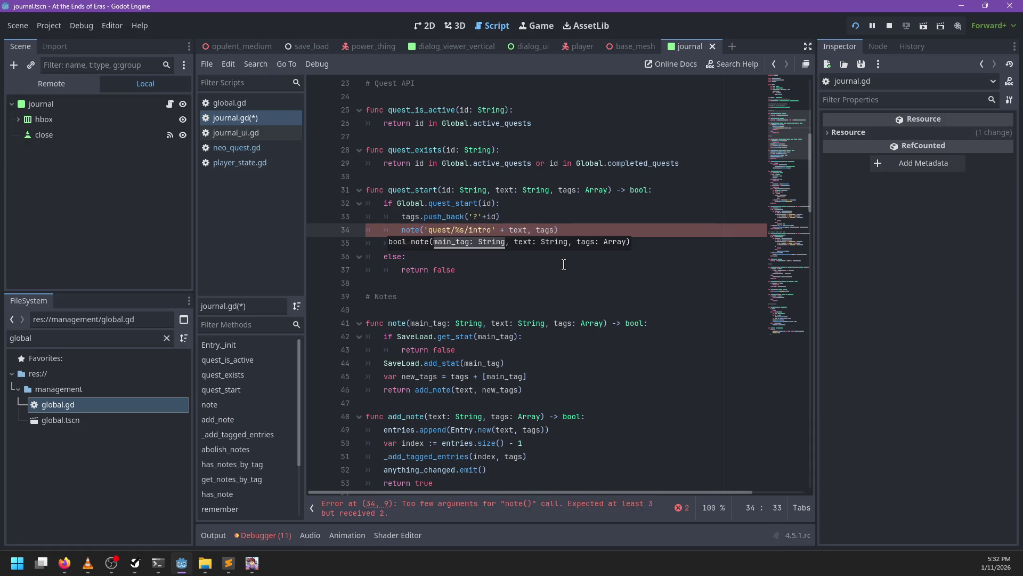
pyautogui.press('BackSpace')
pyautogui.press('BackSpace')
pyautogui.press('BackSpace')
pyautogui.write('% ')
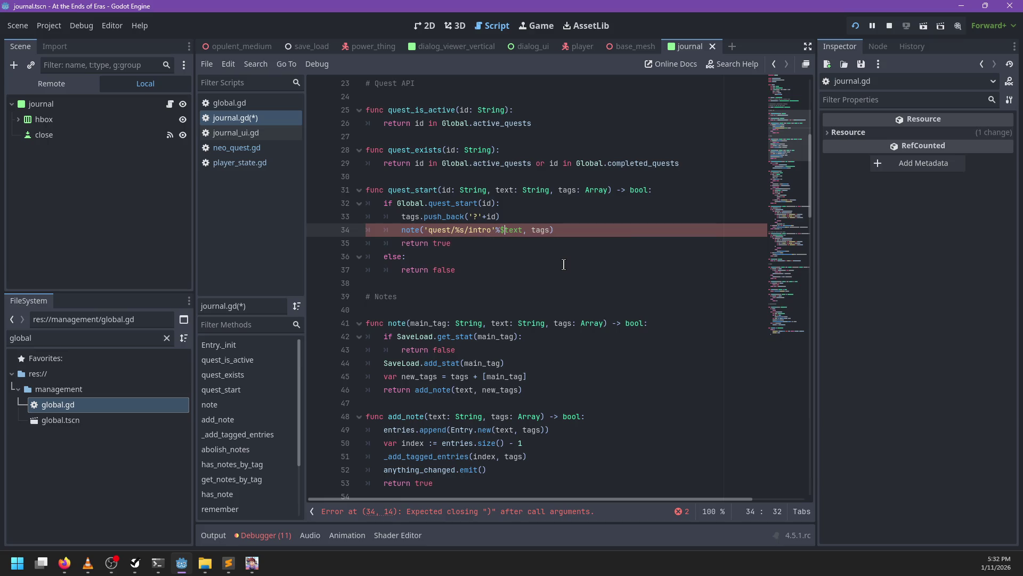
pyautogui.write('id, text,')
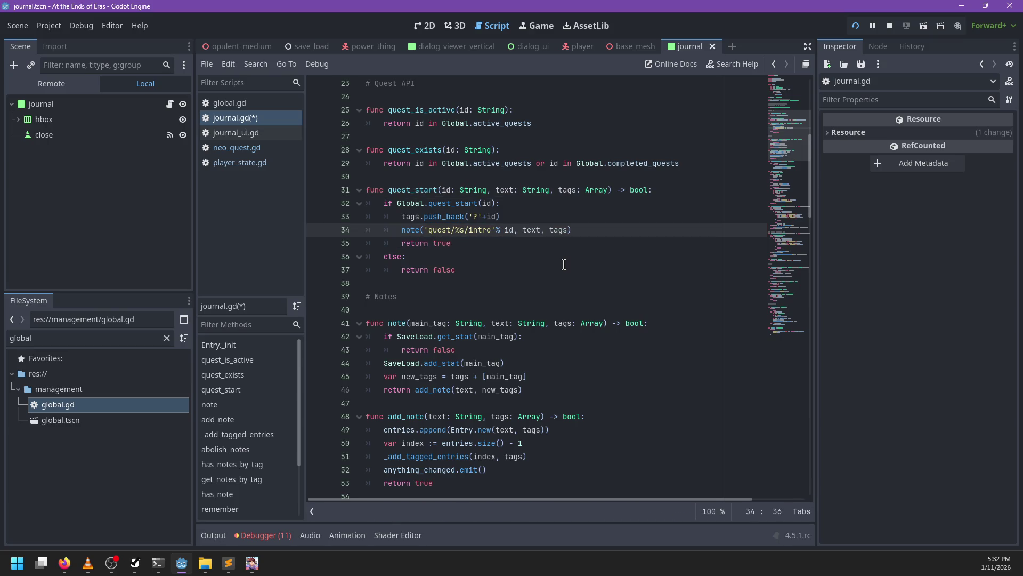
pyautogui.hotkey('ctrl', 's')
# - In quest_start(), delete the push_back line and append + ['?'+id] to the note call's tags
pyautogui.doubleClick(416, 190)
pyautogui.doubleClick(413, 217)
pyautogui.click(396, 217)
pyautogui.hotkey('ctrl', 'space')
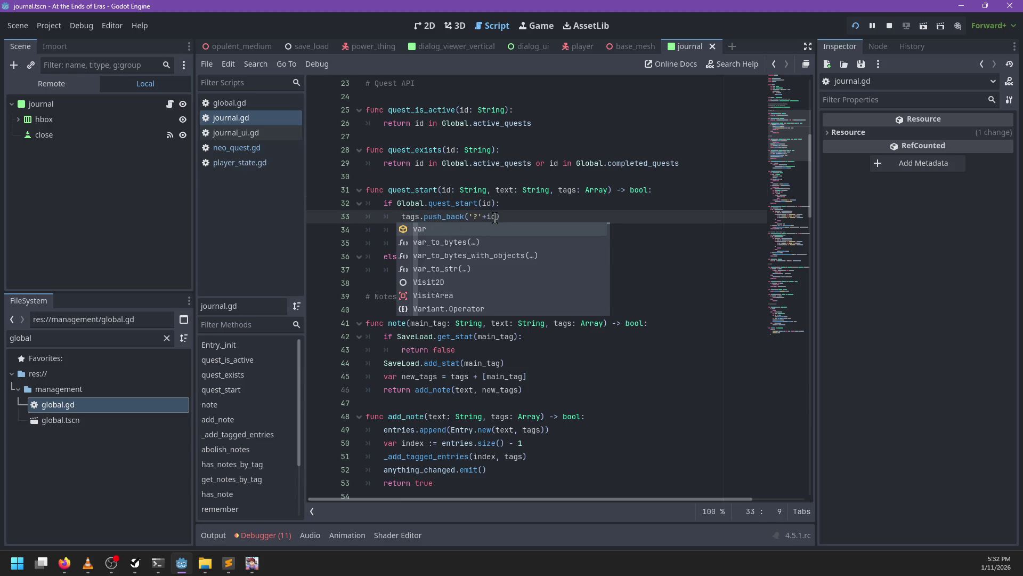
pyautogui.click(468, 217)
pyautogui.moveTo(468, 217); pyautogui.dragTo(516, 210)
pyautogui.press('BackSpace')
pyautogui.press('BackSpace')
pyautogui.click(570, 218)
pyautogui.write("+ ['?'+id")
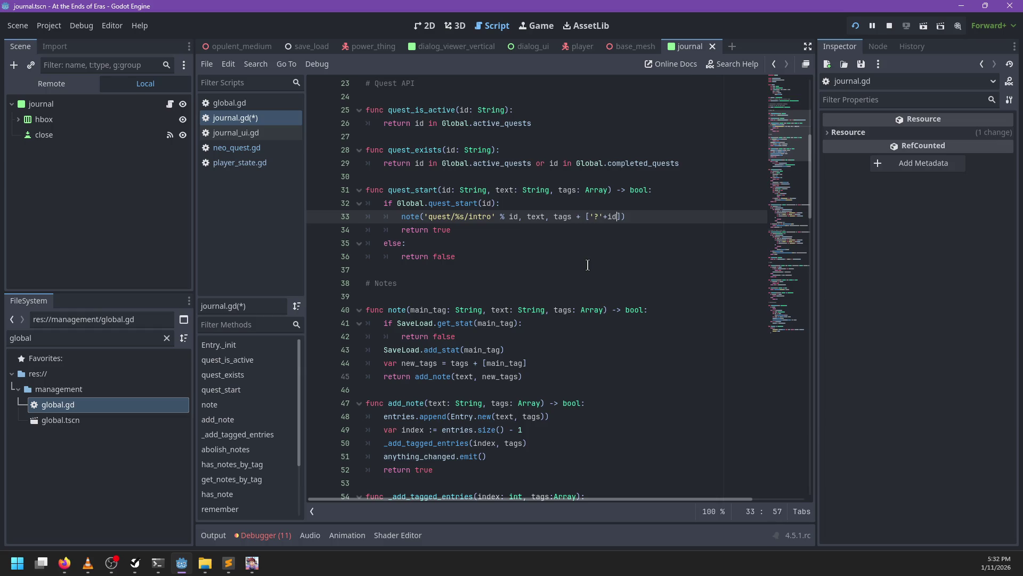
pyautogui.click(513, 230)
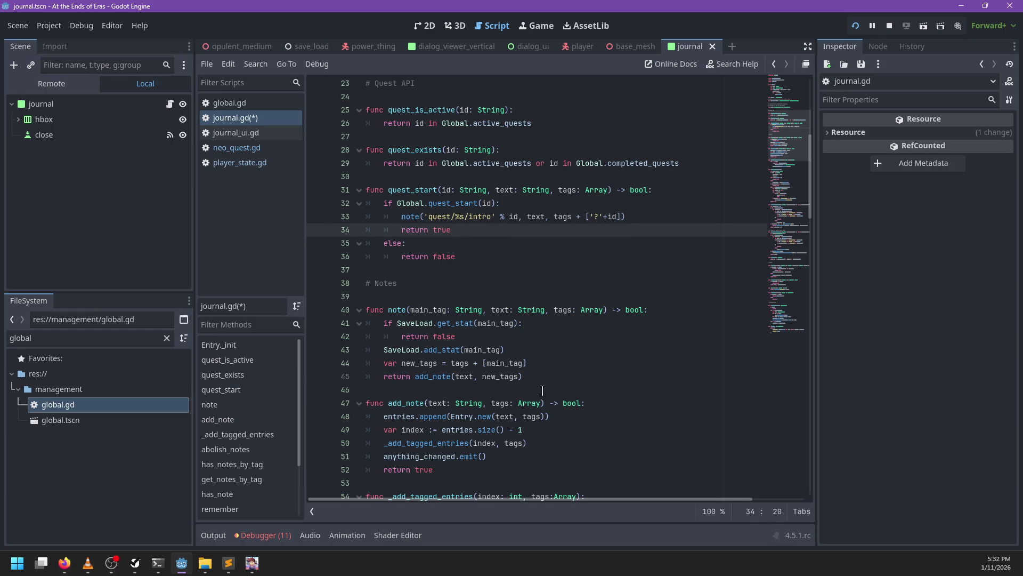
# - Inline tags + [main_tag] into note()'s return, remove the var new_tags line, and save
pyautogui.click(515, 363)
pyautogui.moveTo(526, 363); pyautogui.dragTo(449, 363)
pyautogui.hotkey('ctrl', 'x')
pyautogui.doubleClick(500, 376)
pyautogui.hotkey('ctrl', 'v')
pyautogui.click(517, 364)
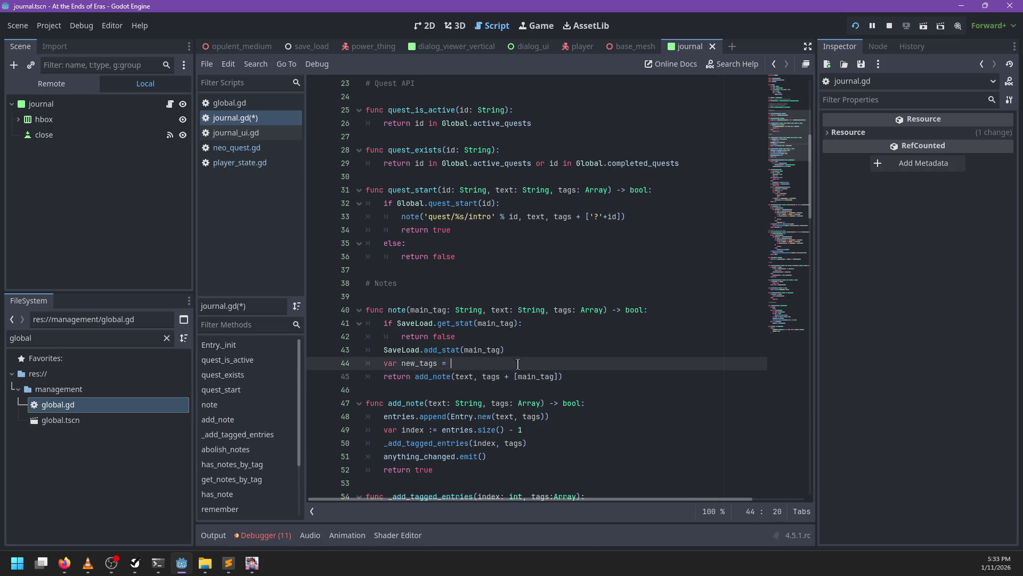
pyautogui.hotkey('shift', 'Home')
pyautogui.press('BackSpace')
pyautogui.press('BackSpace')
pyautogui.press('BackSpace')
pyautogui.hotkey('ctrl', 's')
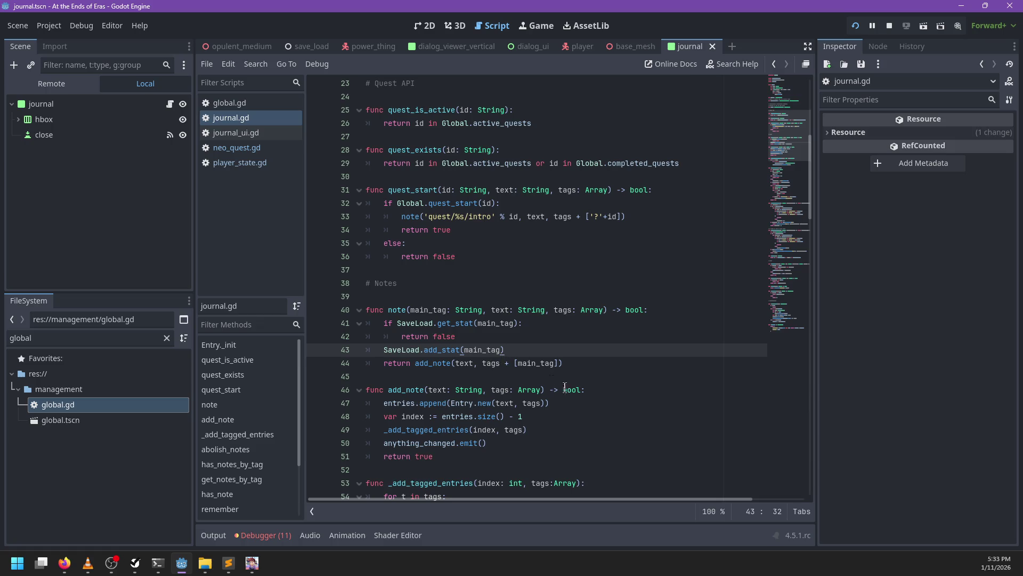
pyautogui.hotkey('alt', 'Tab')
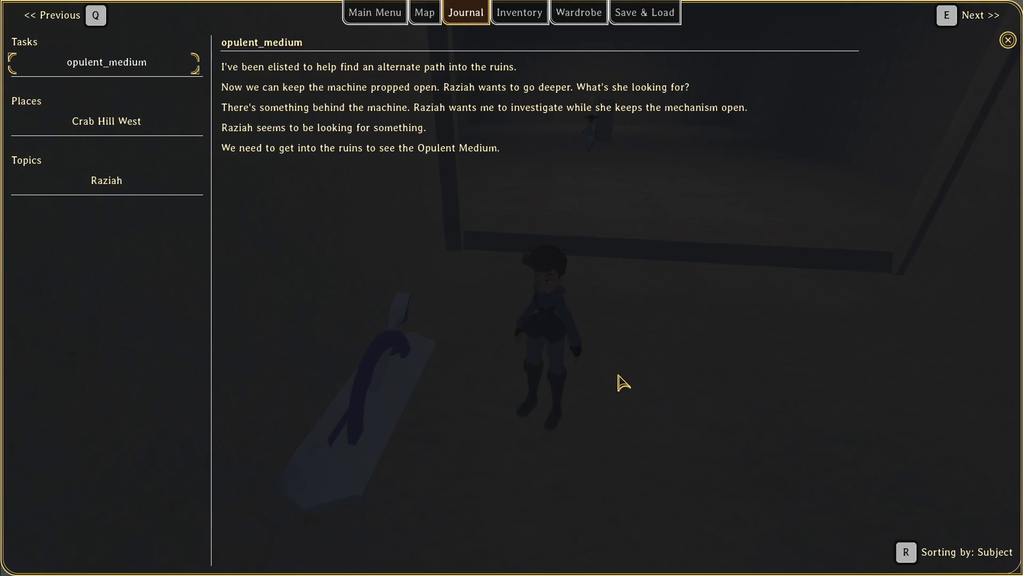
pyautogui.press('Escape')
pyautogui.press('w')
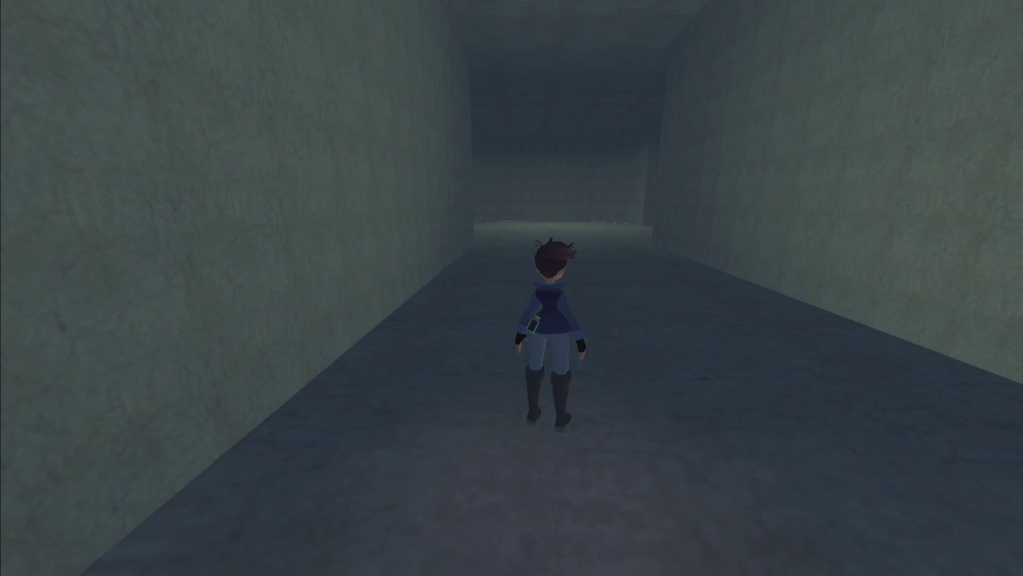
pyautogui.press('j')
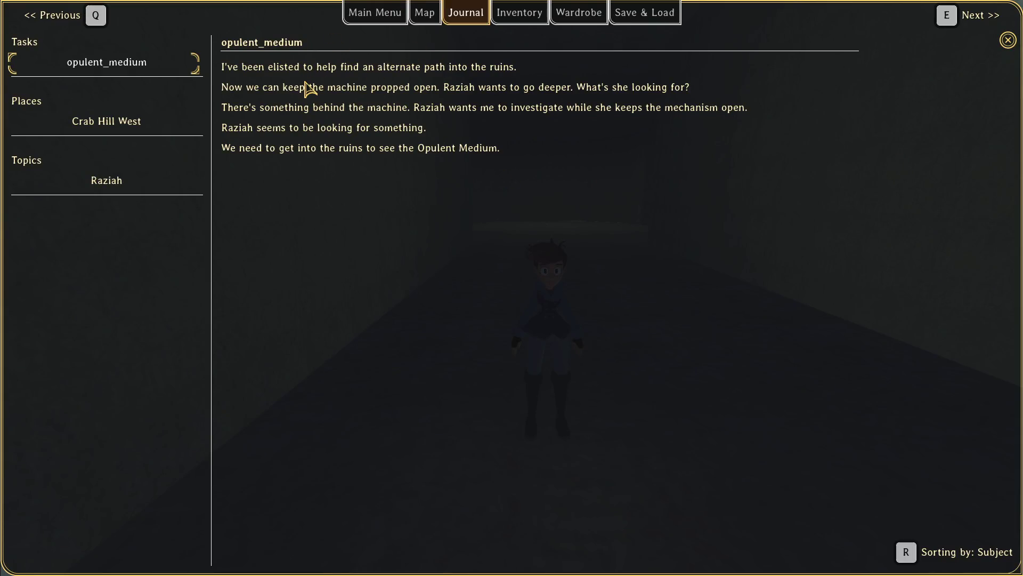
pyautogui.press('Escape')
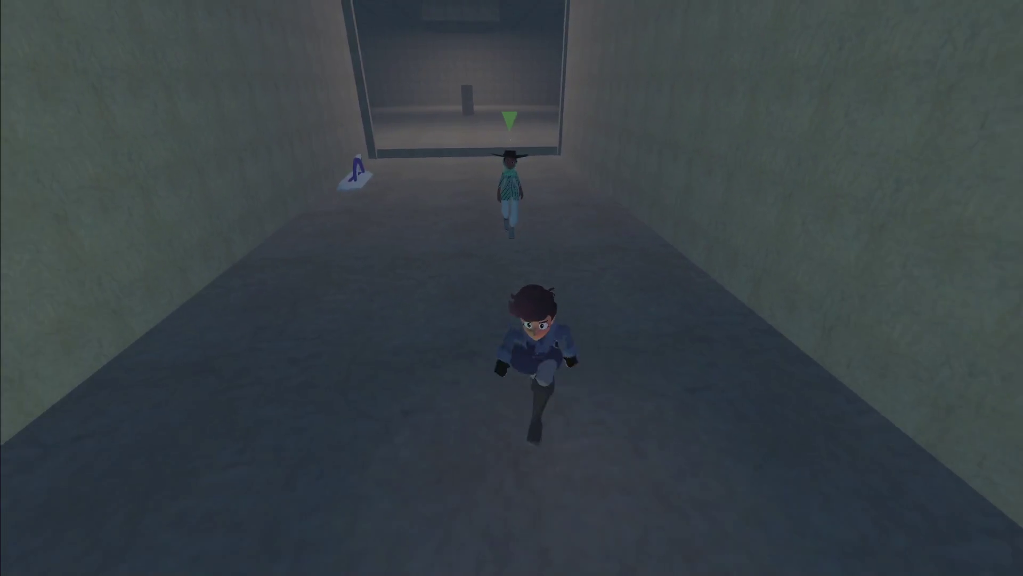
pyautogui.press('s')
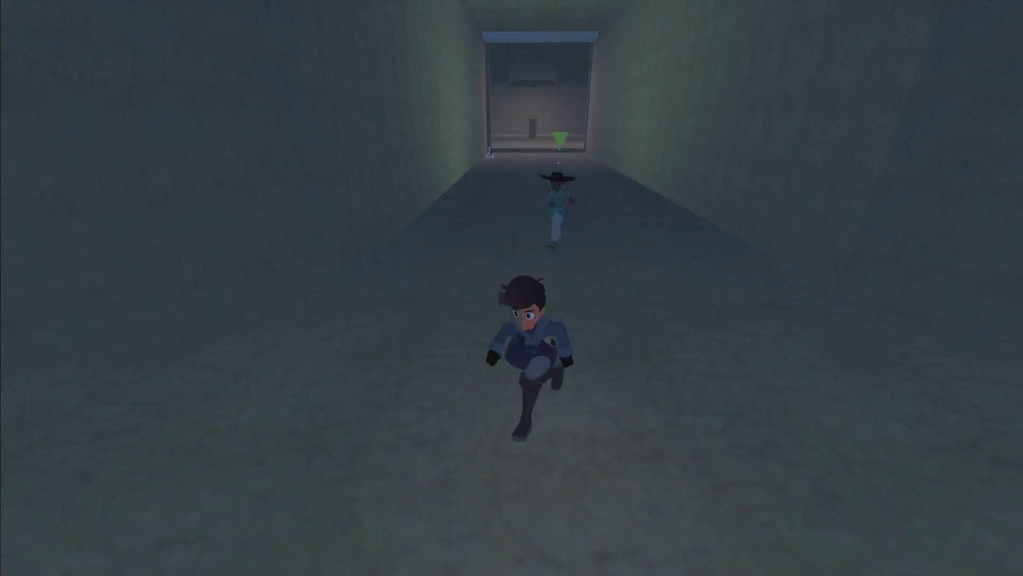
pyautogui.press('d')
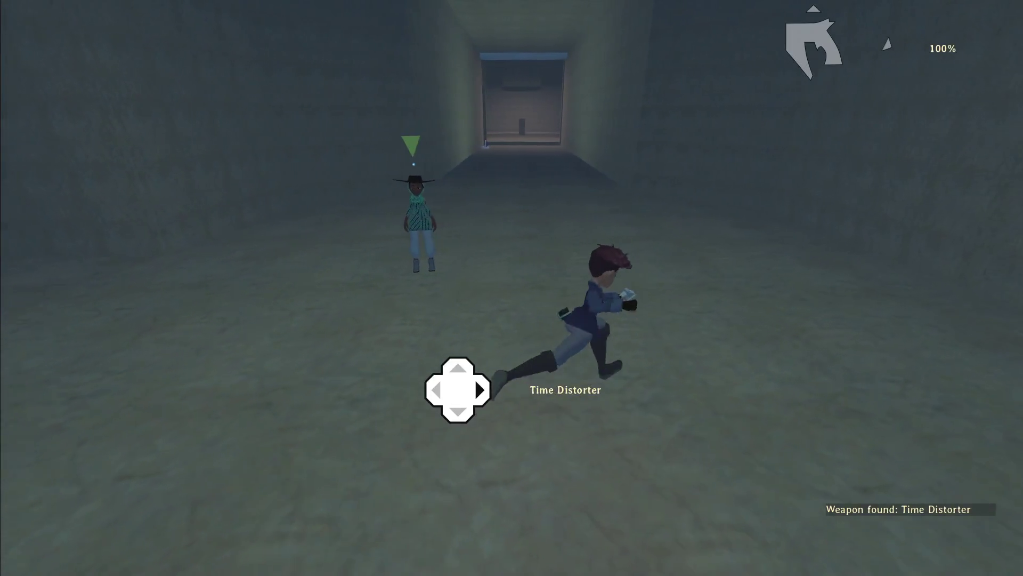
pyautogui.press('j')
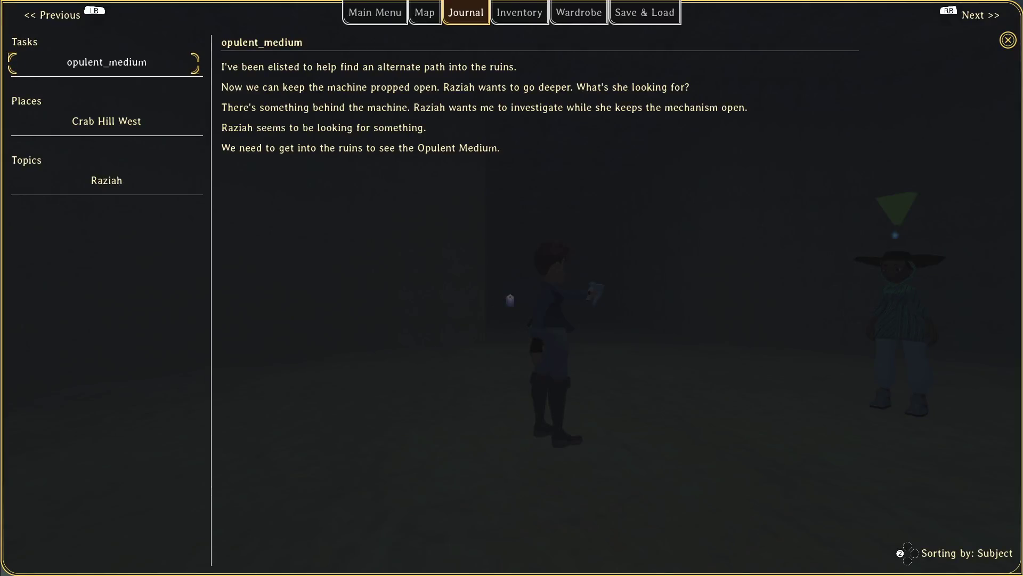
pyautogui.hotkey('alt', 'Tab')
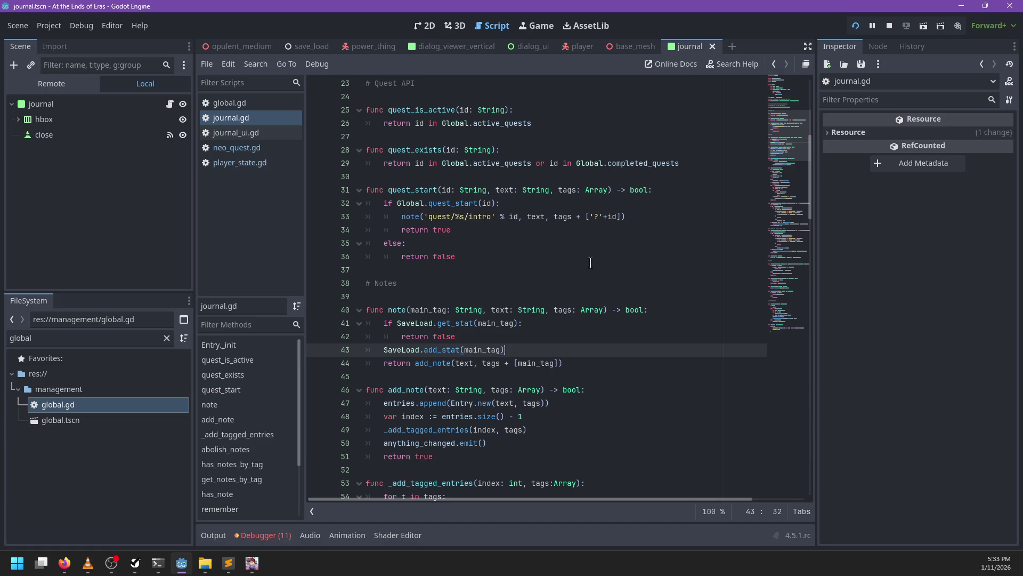
# - Change quest_start's note tag from ['?'+id] to [id], save journal.gd, and return to the game
pyautogui.moveTo(607, 217); pyautogui.dragTo(589, 216)
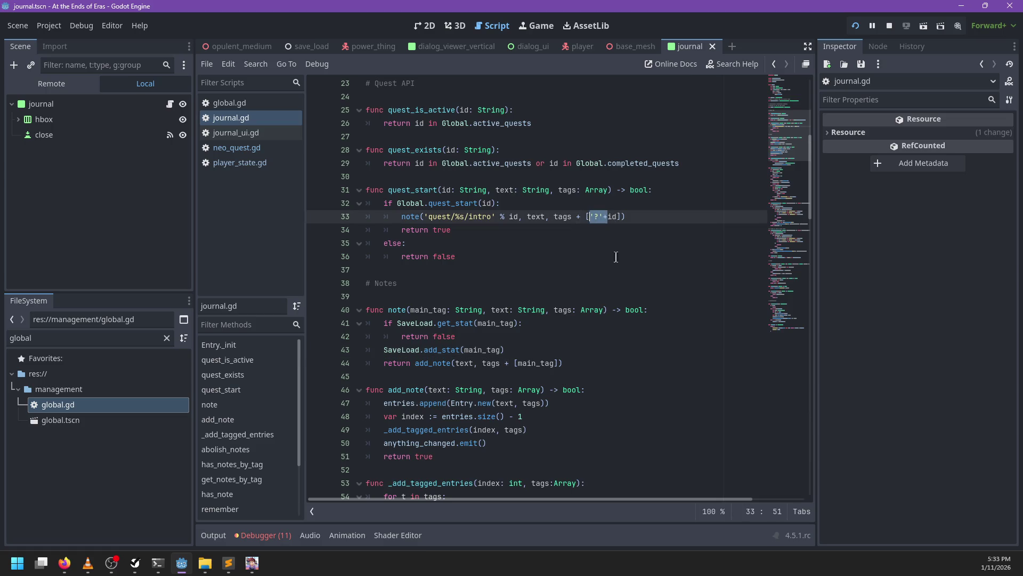
pyautogui.press('BackSpace')
pyautogui.hotkey('ctrl', 's')
pyautogui.click(622, 218)
pyautogui.click(542, 219)
pyautogui.click(552, 233)
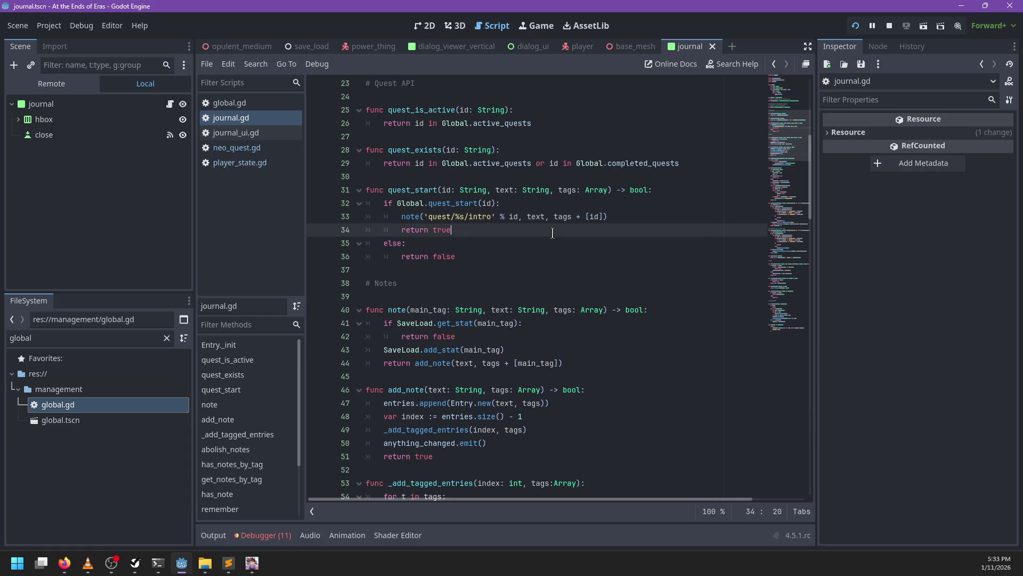
pyautogui.hotkey('alt', 'Tab')
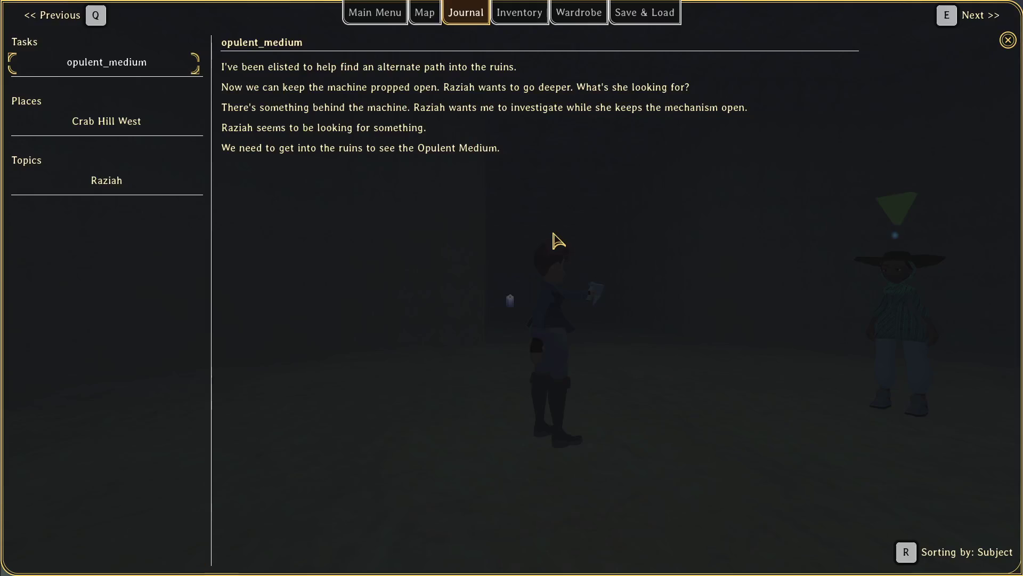
# - Close the Journal, run through the corridor, and talk to Raziah
pyautogui.press('Escape')
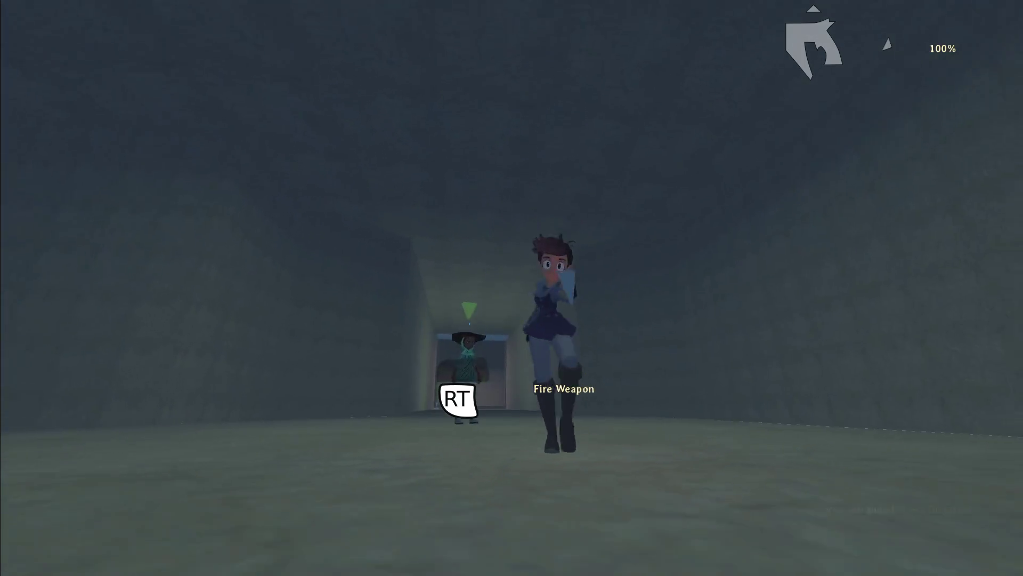
pyautogui.press('w')
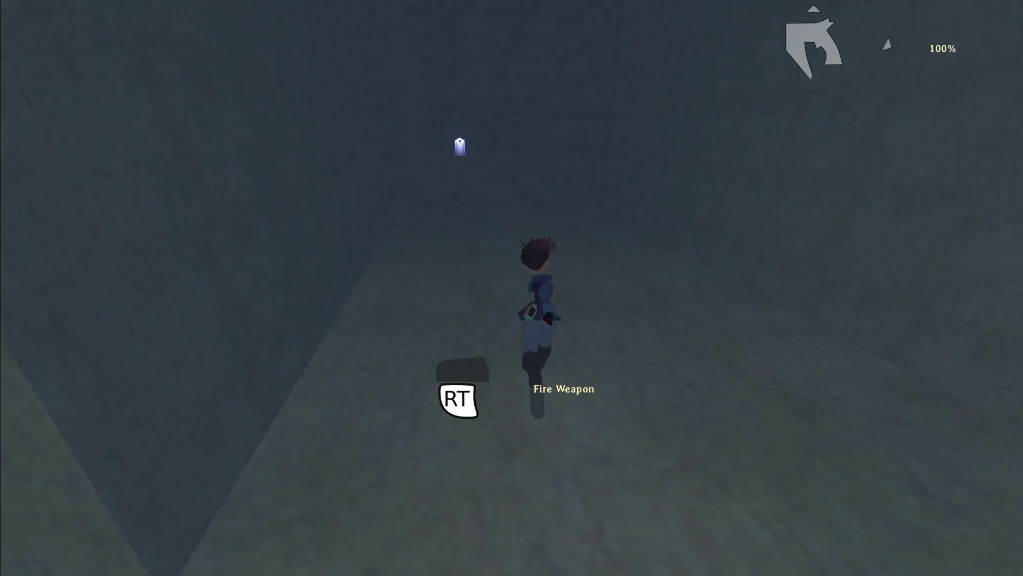
pyautogui.press('w')
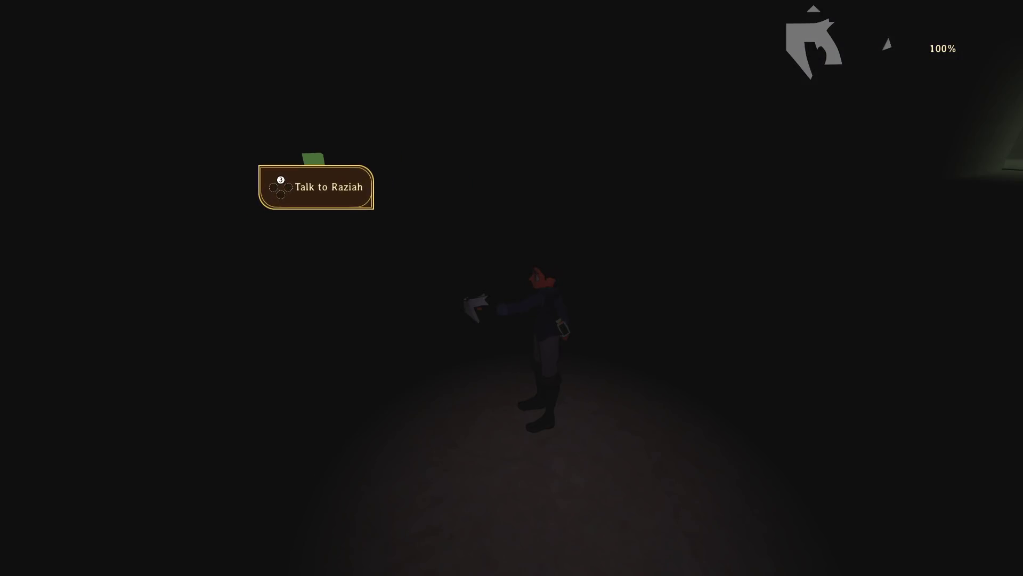
pyautogui.press('e')
pyautogui.press('e')
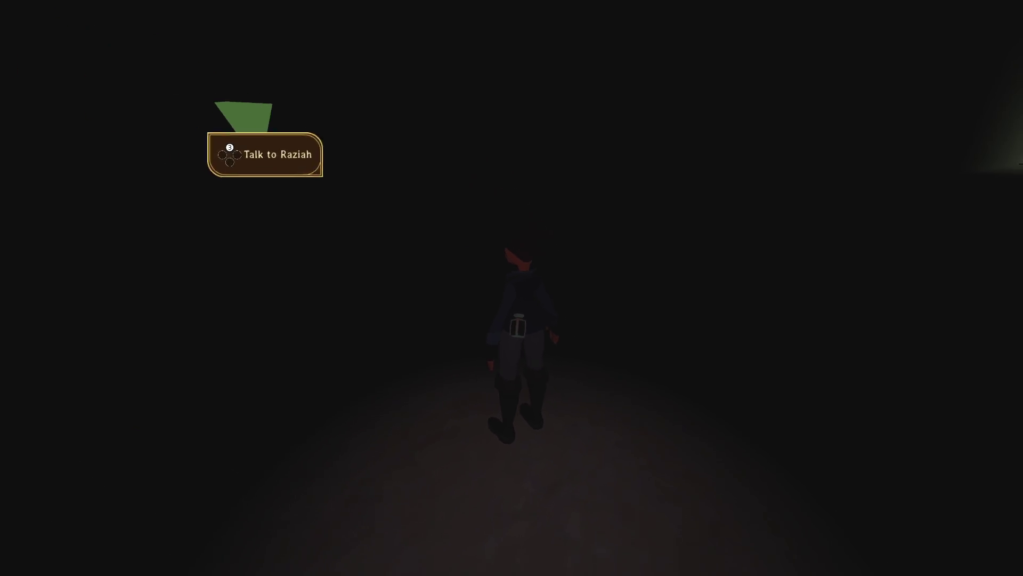
# - Check the Journal after the dialogue, then open the Live Debug console
pyautogui.press('j')
pyautogui.press('Escape')
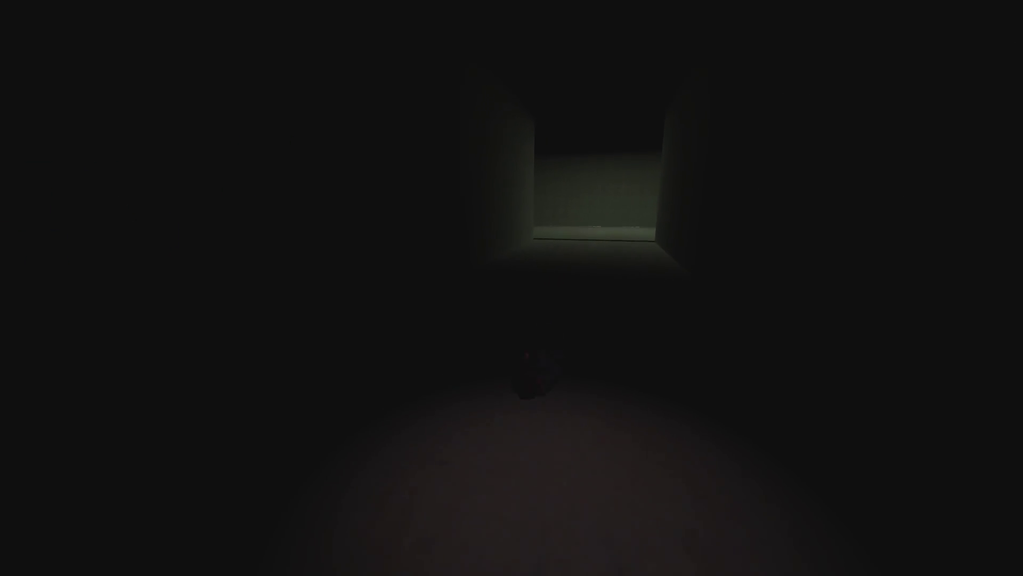
pyautogui.press('`')
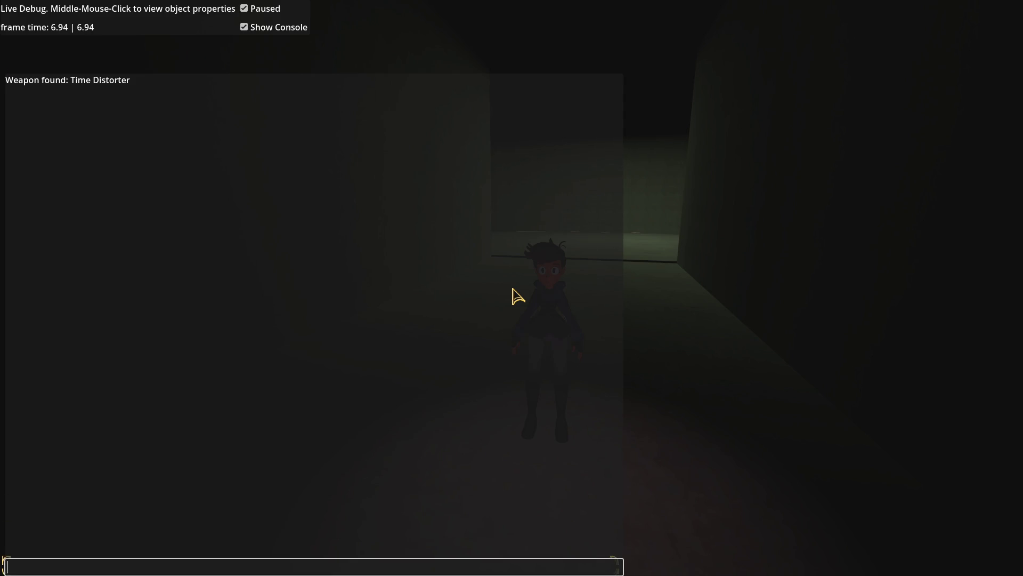
# - Query journal.data, player.journal.data, player, player.state and player.persistent_info in the console
pyautogui.write('journal.data')
pyautogui.press('Return')
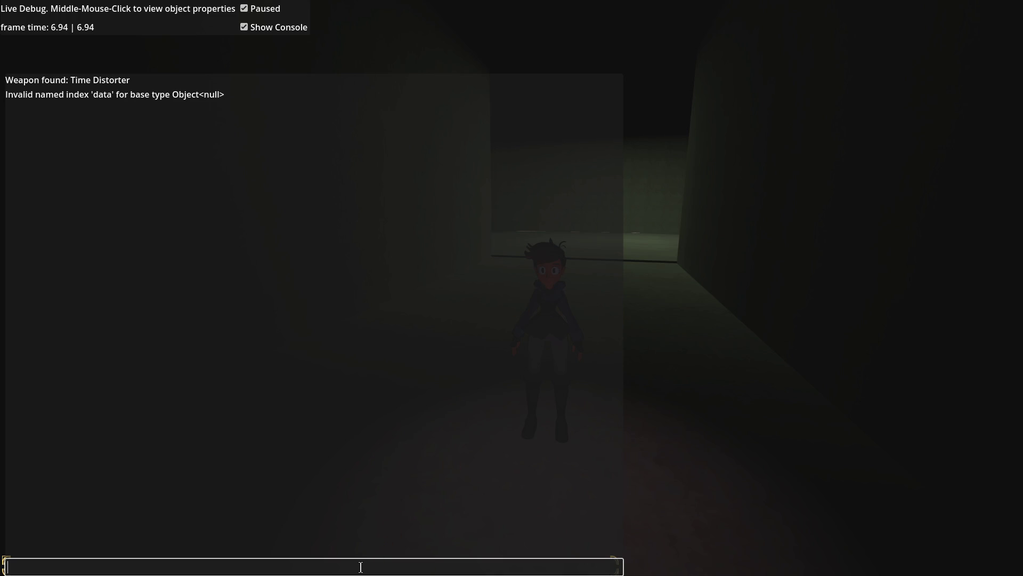
pyautogui.write('player')
pyautogui.write('ourna')
pyautogui.write('.data')
pyautogui.press('Return')
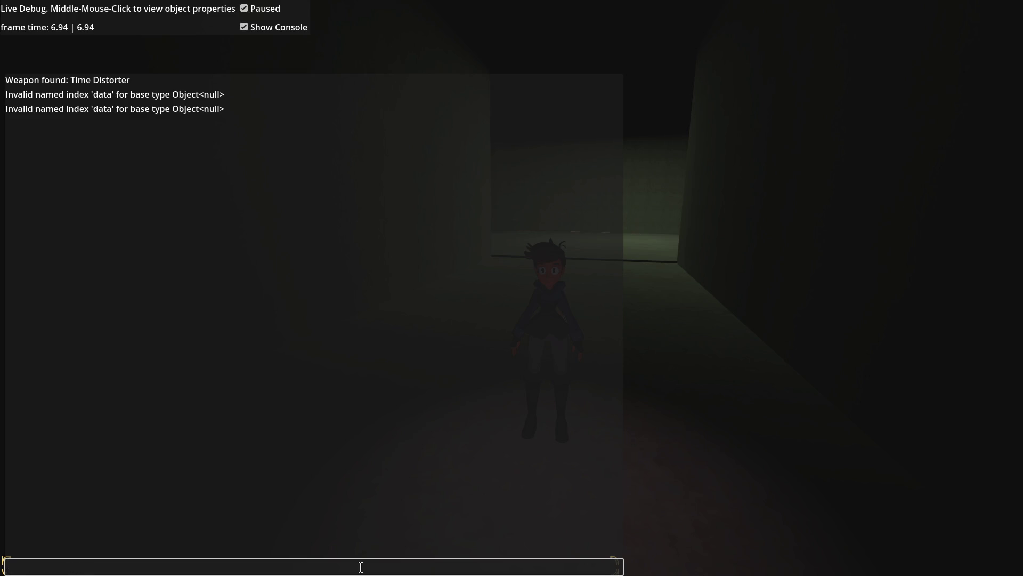
pyautogui.write('player')
pyautogui.press('Return')
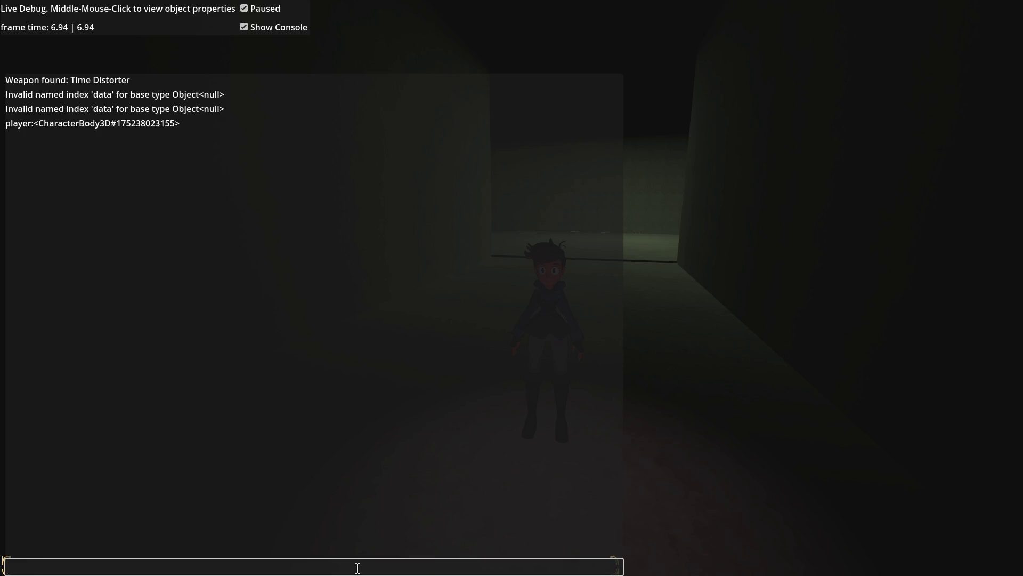
pyautogui.write('playe')
pyautogui.write('state')
pyautogui.press('Return')
pyautogui.write('layer.persistent_')
pyautogui.write('info')
pyautogui.press('Return')
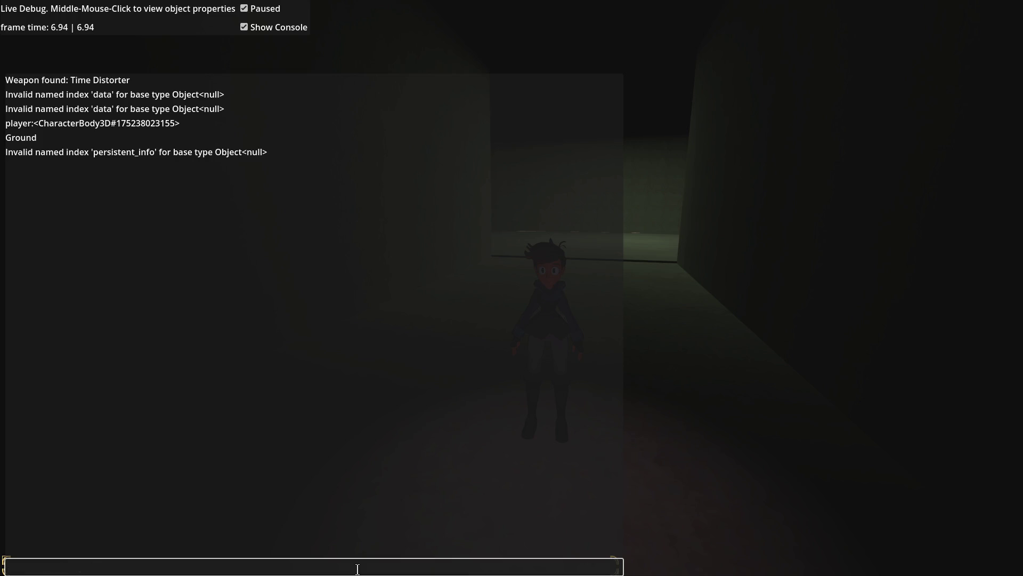
# - Query player.info and player.info.journal.data, then print player.info.journal.entries and scroll the output
pyautogui.write('play')
pyautogui.write('nfo')
pyautogui.press('Return')
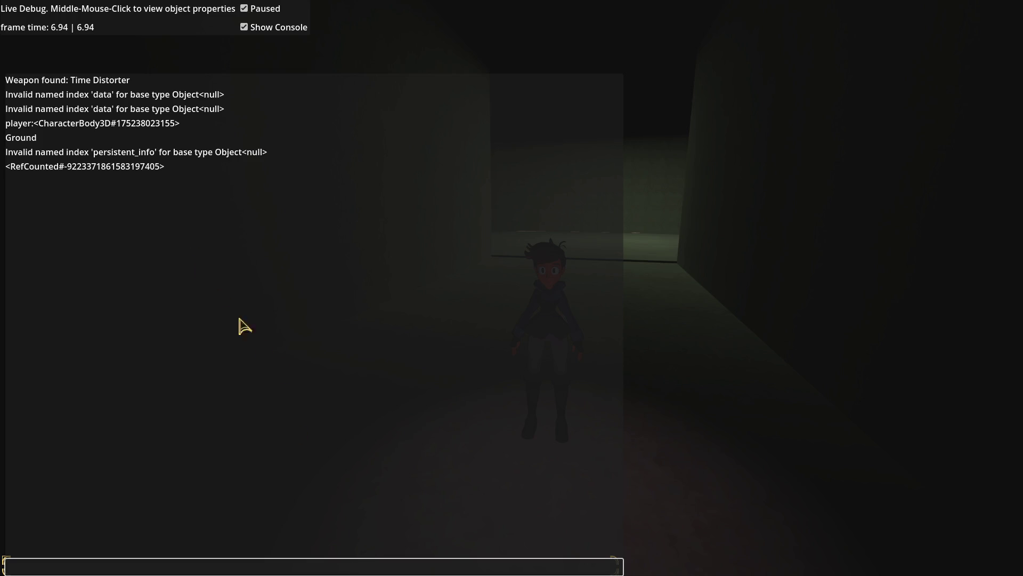
pyautogui.write('layer.info')
pyautogui.write('persist')
pyautogui.press('Return')
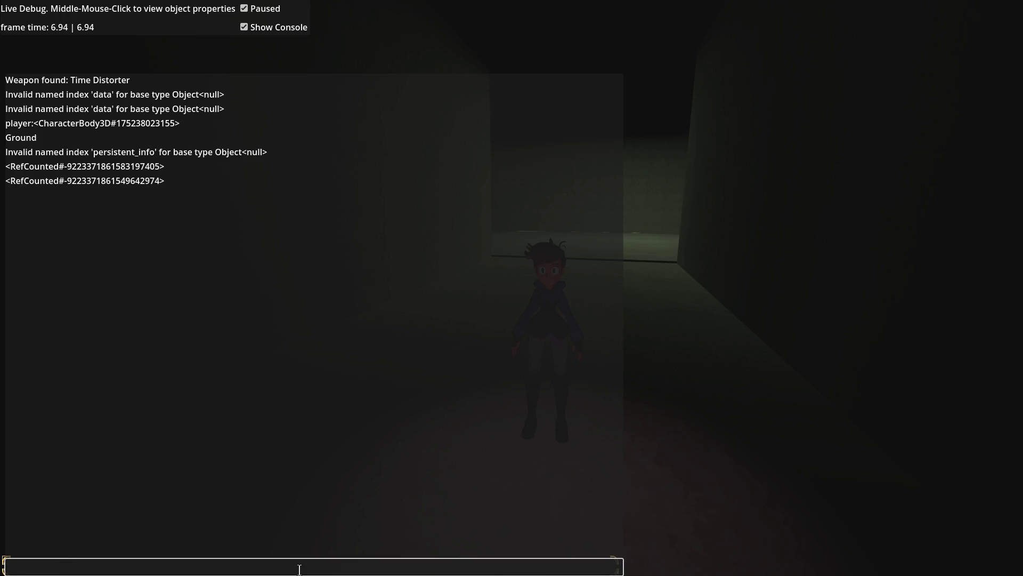
pyautogui.write('player.inf')
pyautogui.write('ourna')
pyautogui.write('data')
pyautogui.press('Return')
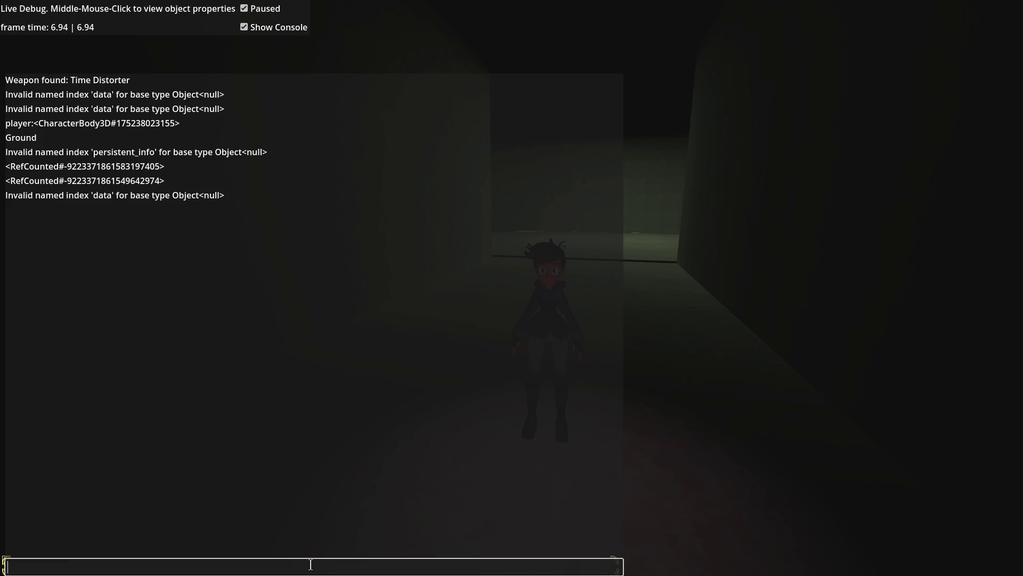
pyautogui.press('Up')
pyautogui.press('BackSpace')
pyautogui.press('BackSpace')
pyautogui.press('BackSpace')
pyautogui.write('entries')
pyautogui.press('Return')
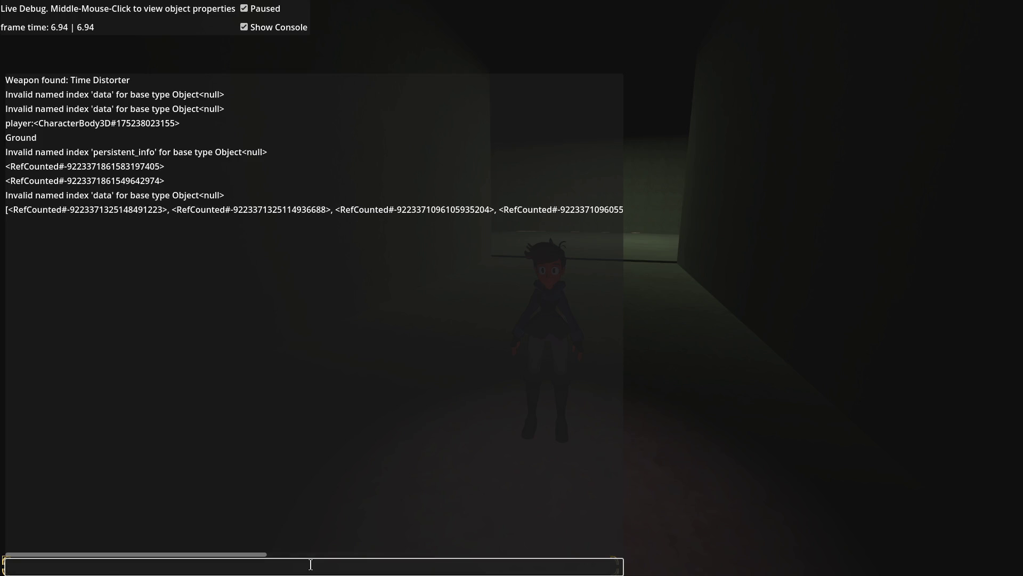
pyautogui.moveTo(266, 555)
pyautogui.mouseDown()
pyautogui.moveTo(674, 557)
pyautogui.moveTo(91, 550)
pyautogui.moveTo(46, 539)
pyautogui.mouseUp()
# - Close the debug overlay, run forward into the lit chamber, and open the Journal in the pause menu
pyautogui.press('Escape')
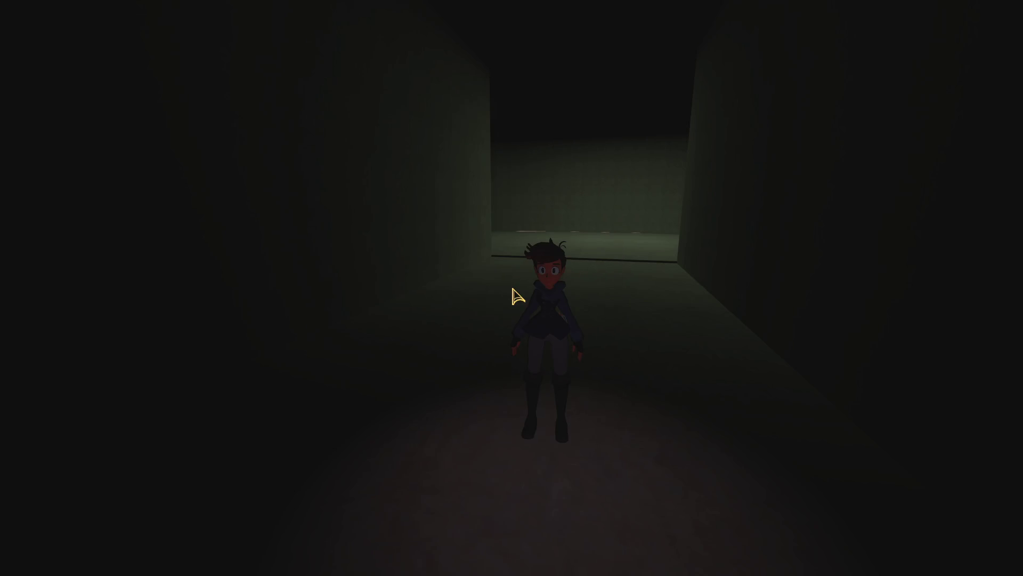
pyautogui.press('Escape')
pyautogui.press('Escape')
pyautogui.press('w')
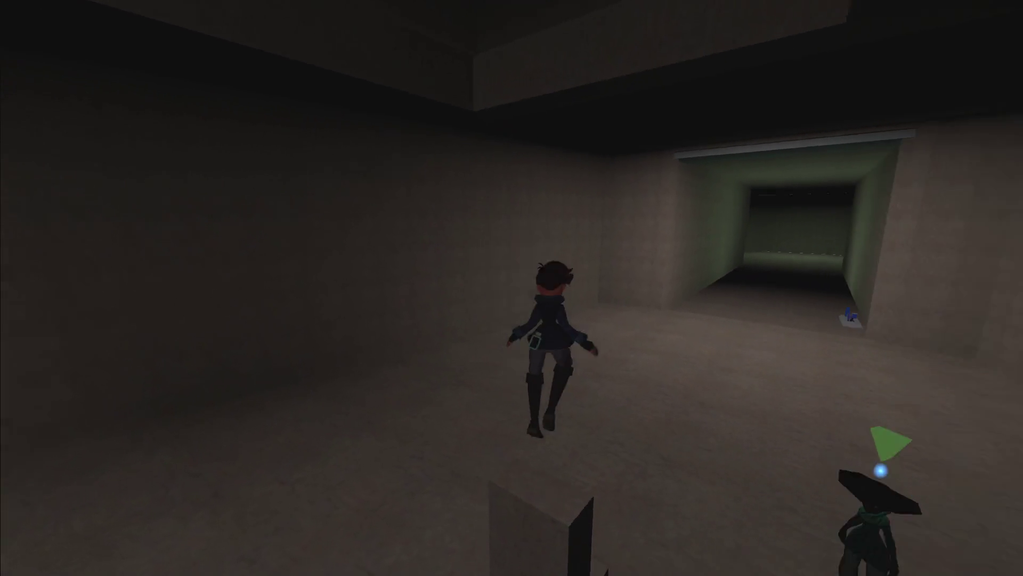
pyautogui.press('j')
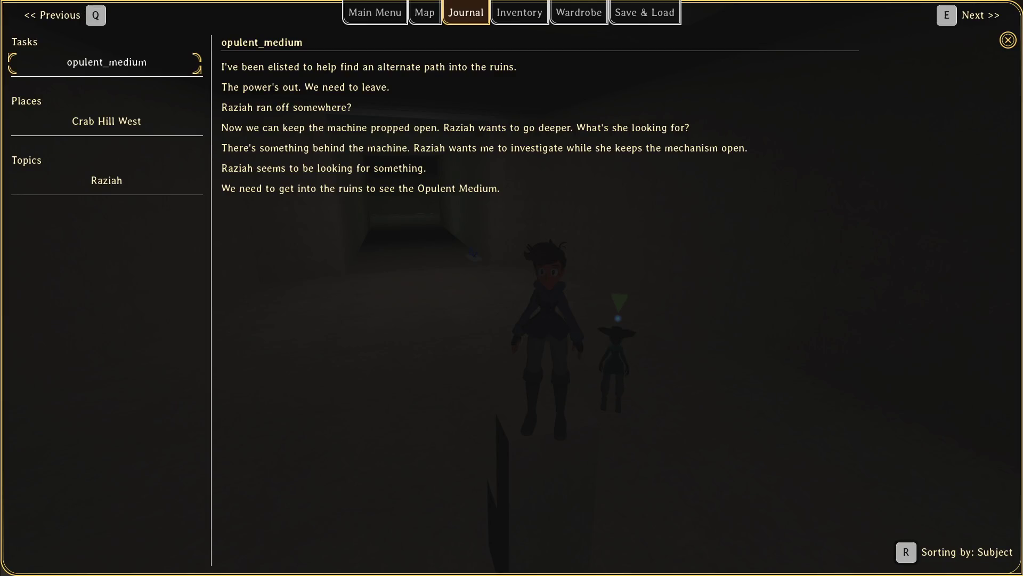
pyautogui.hotkey('alt', 'Tab')
# - Add a Bugs task noting journal quest notes with '?'-prefixed tags always sort on top, then hide NP-ToDo
pyautogui.click(280, 382)
pyautogui.press('Insert')
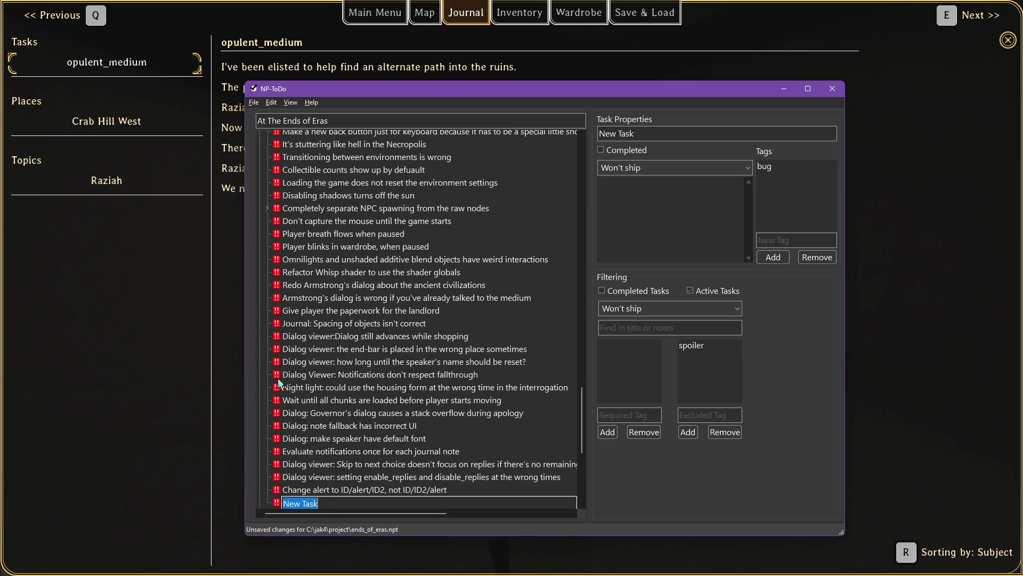
pyautogui.write('Journal ')
pyautogui.write('UI: que')
pyautogui.write('with ')
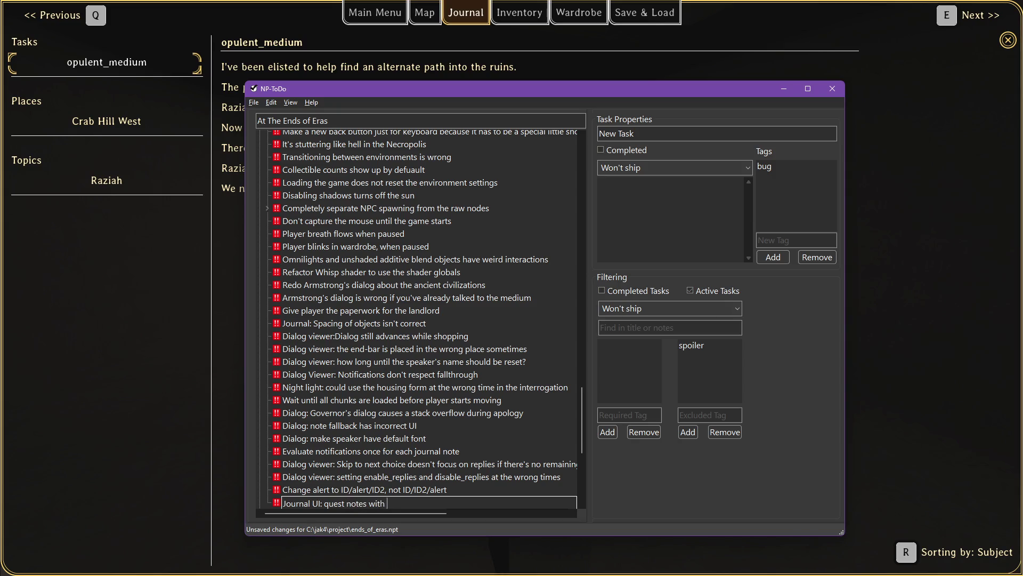
pyautogui.write(' in ')
pyautogui.write(' the ')
pyautogui.write('lwayrted')
pyautogui.press('Return')
pyautogui.hotkey('alt', 'Tab')
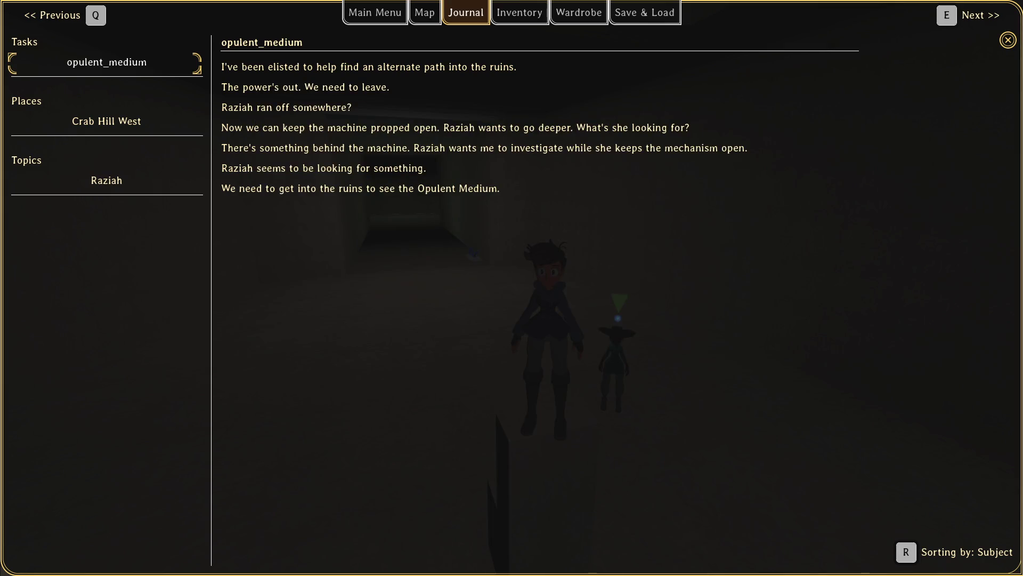
# - Back in Godot, replace line 361's true value with a Label wrap constant
pyautogui.press('r')
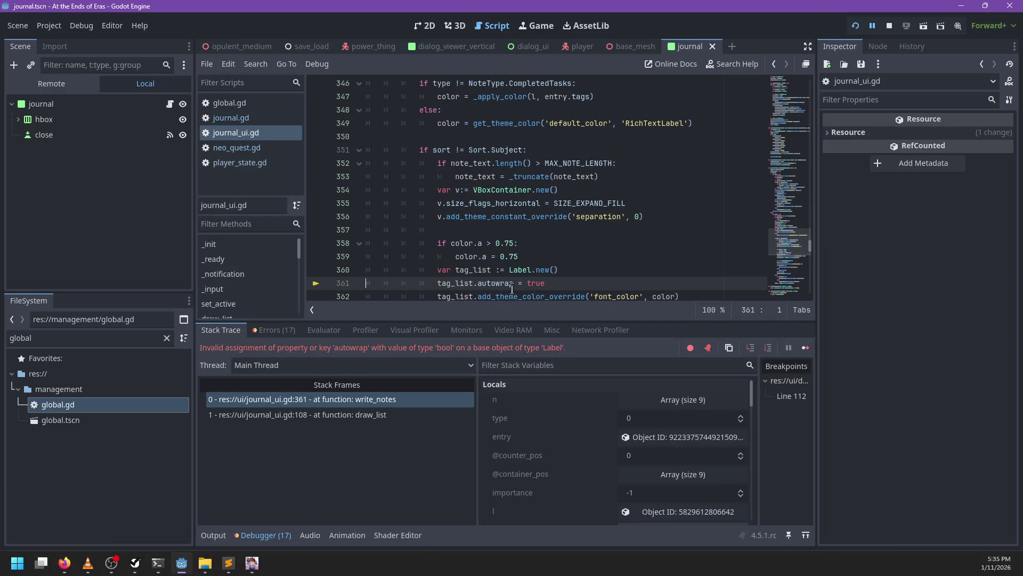
pyautogui.scroll(-2, 533, 213)
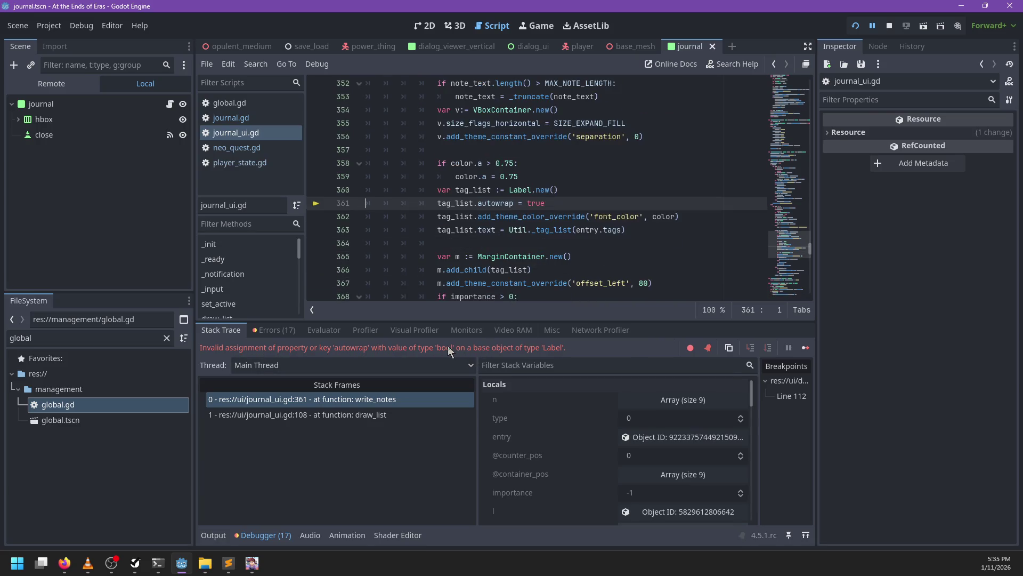
pyautogui.press('BackSpace')
pyautogui.press('BackSpace')
pyautogui.press('BackSpace')
pyautogui.write('bel.')
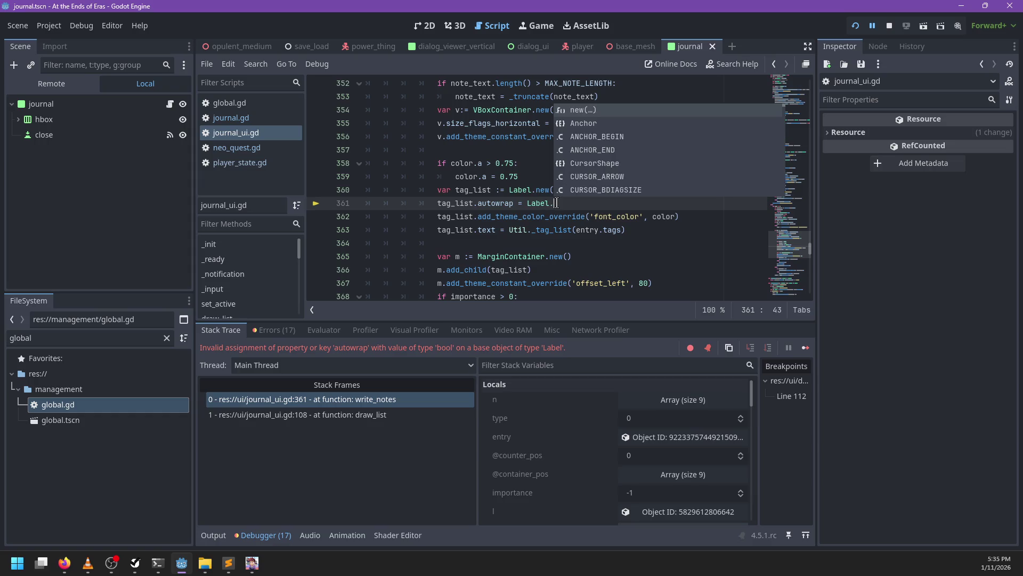
pyautogui.write('AUTO')
pyautogui.press('BackSpace')
pyautogui.press('BackSpace')
pyautogui.press('BackSpace')
pyautogui.write('WRAP')
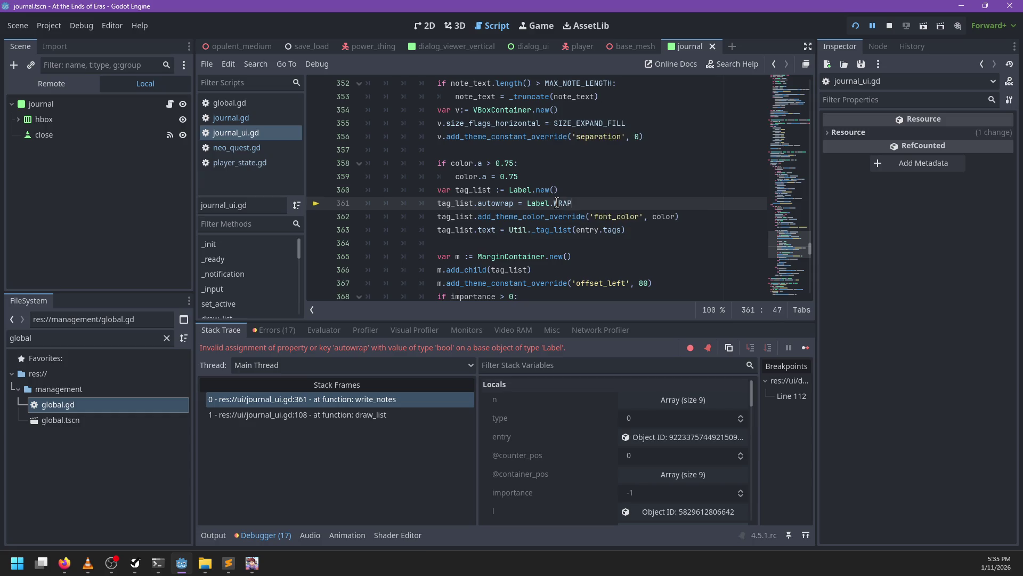
# - Search the Label class documentation for its wrap settings
pyautogui.click(512, 190)
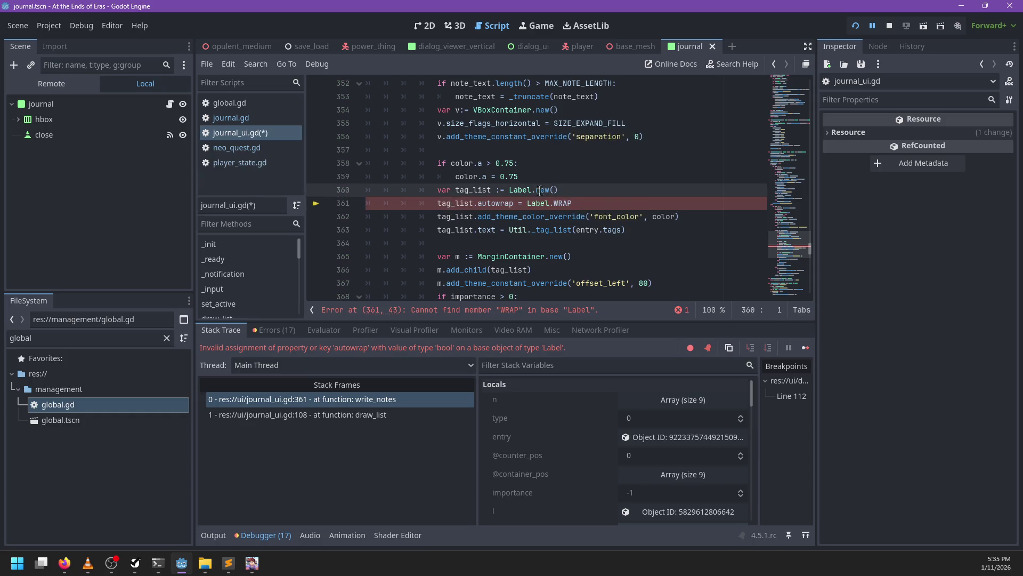
pyautogui.keyDown('ctrl'); pyautogui.click(524, 198); pyautogui.keyUp('ctrl')
pyautogui.hotkey('ctrl', 'f')
pyautogui.write('wrap')
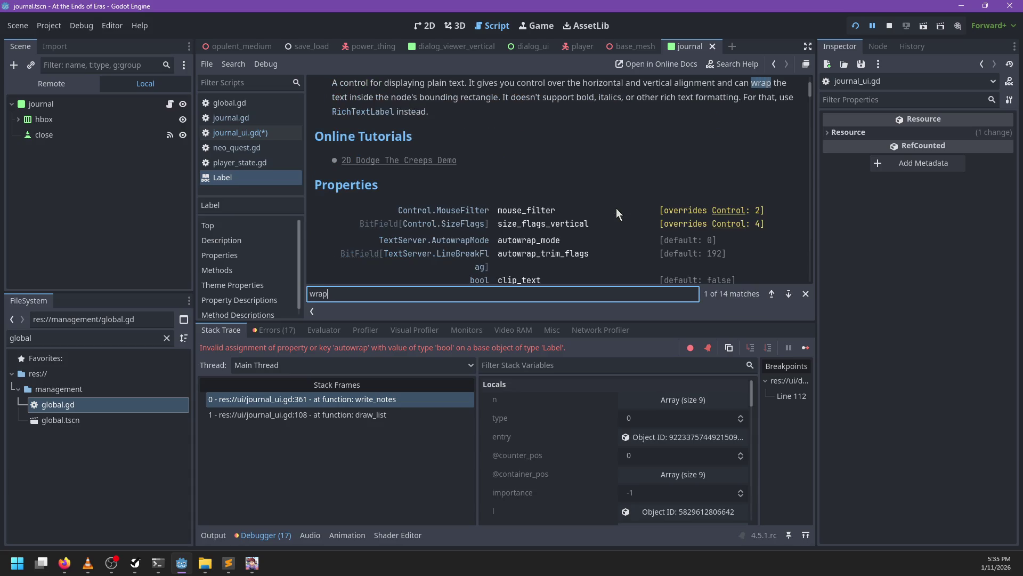
pyautogui.press('Return')
pyautogui.press('Return')
pyautogui.press('Escape')
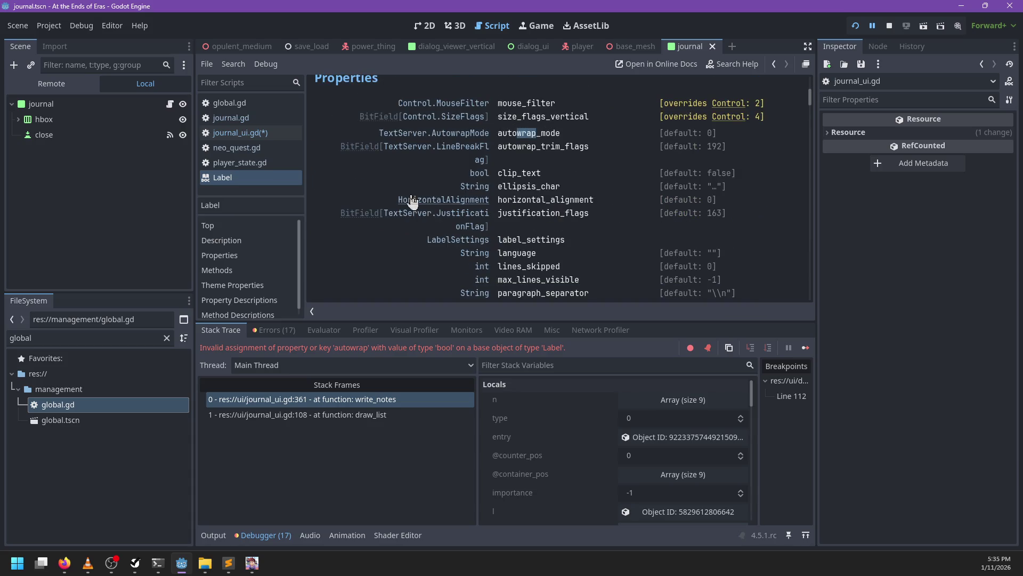
pyautogui.click(273, 132)
# - Change line 361 to assign tag_list.autowrap_mode a Label AUTOWRAP constant, checking the autowrap_mode help
pyautogui.click(591, 201)
pyautogui.press('BackSpace')
pyautogui.press('BackSpace')
pyautogui.press('BackSpace')
pyautogui.write('_mode = ')
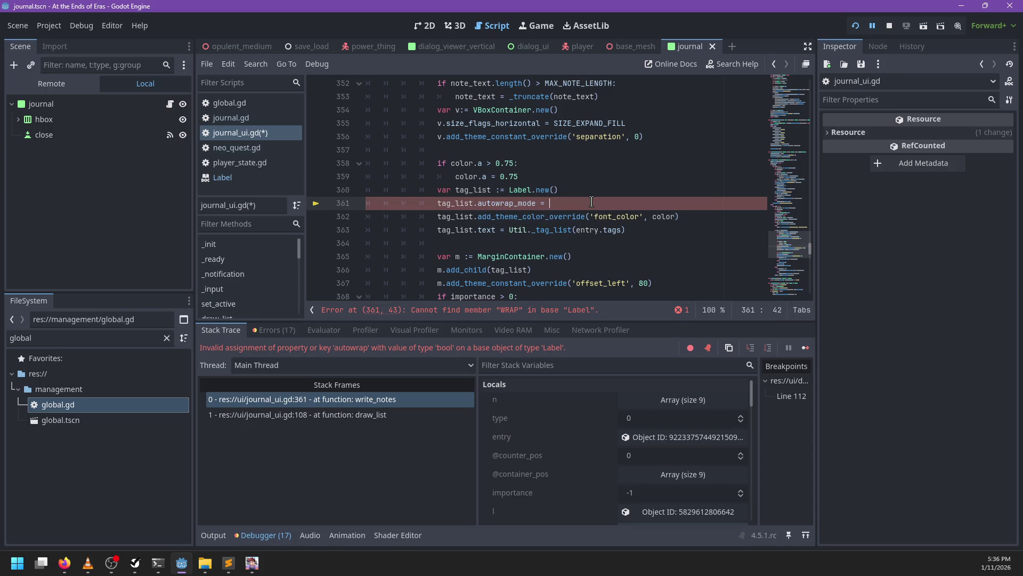
pyautogui.write('Label.AUTOW')
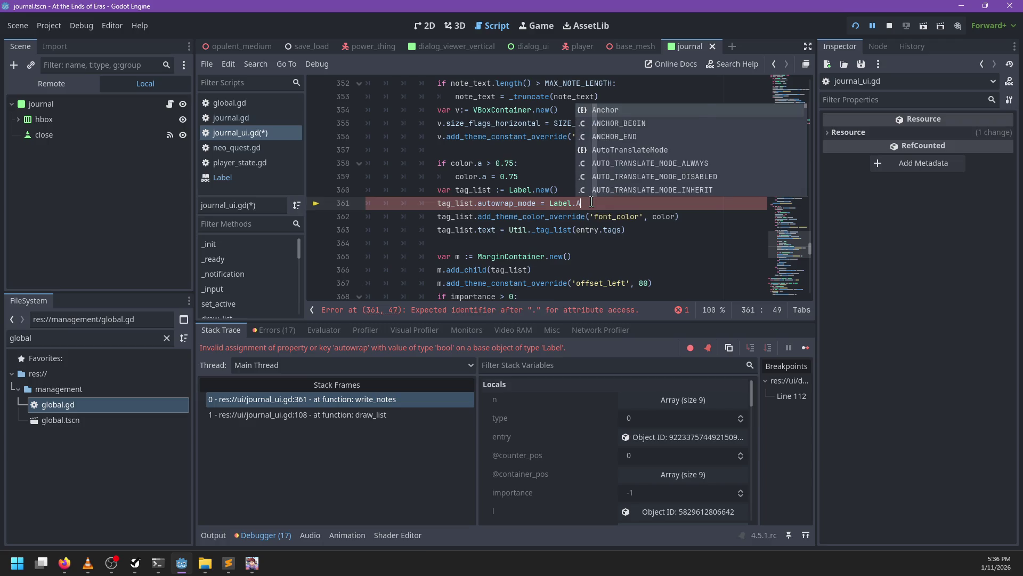
pyautogui.press('BackSpace')
pyautogui.press('BackSpace')
pyautogui.press('BackSpace')
pyautogui.write('WRAP')
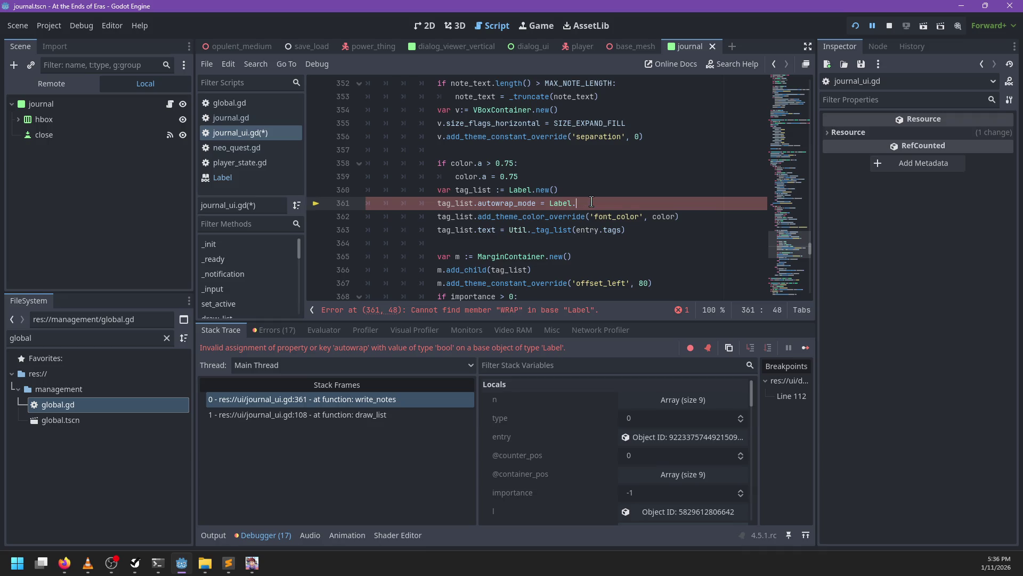
pyautogui.keyDown('ctrl'); pyautogui.click(516, 203); pyautogui.keyUp('ctrl')
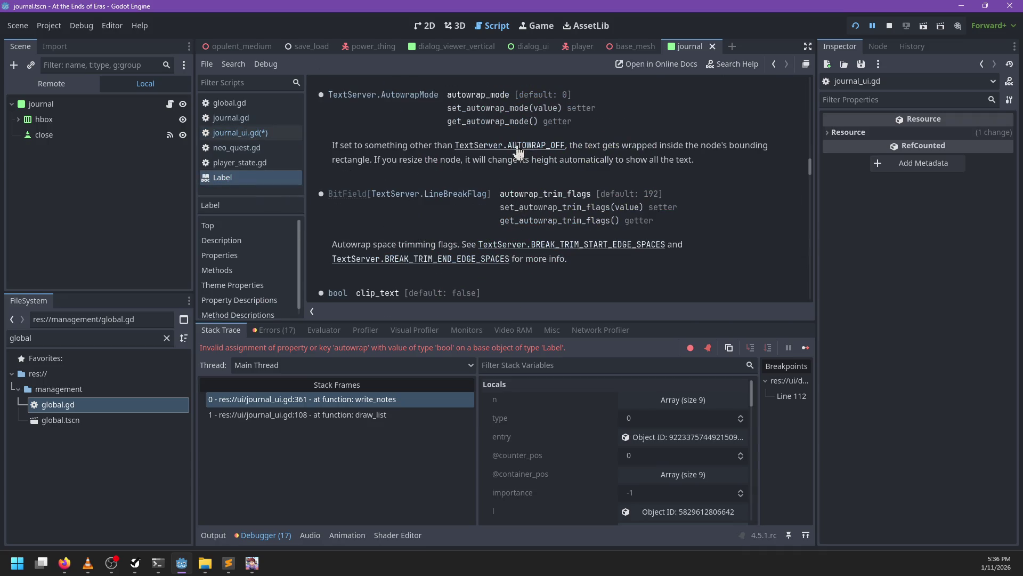
pyautogui.click(240, 132)
# - Set autowrap_mode on line 361 to TextServer.AUTOWRAP_WORD, then search the script for 'autowrap'
pyautogui.click(601, 203)
pyautogui.hotkey('ctrl', 'BackSpace')
pyautogui.hotkey('ctrl', 'BackSpace')
pyautogui.write('Text')
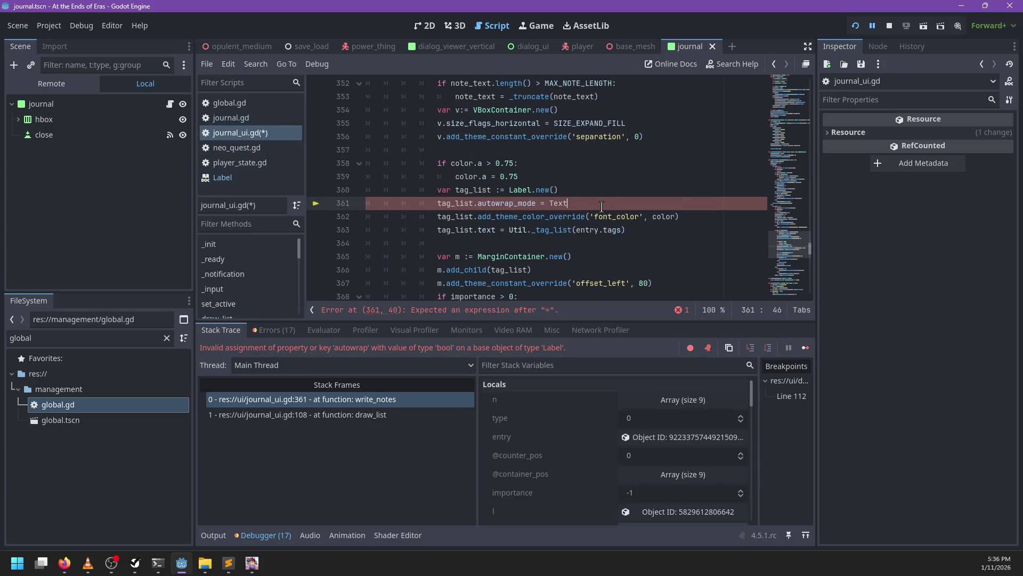
pyautogui.write('Server')
pyautogui.press('Down')
pyautogui.press('Down')
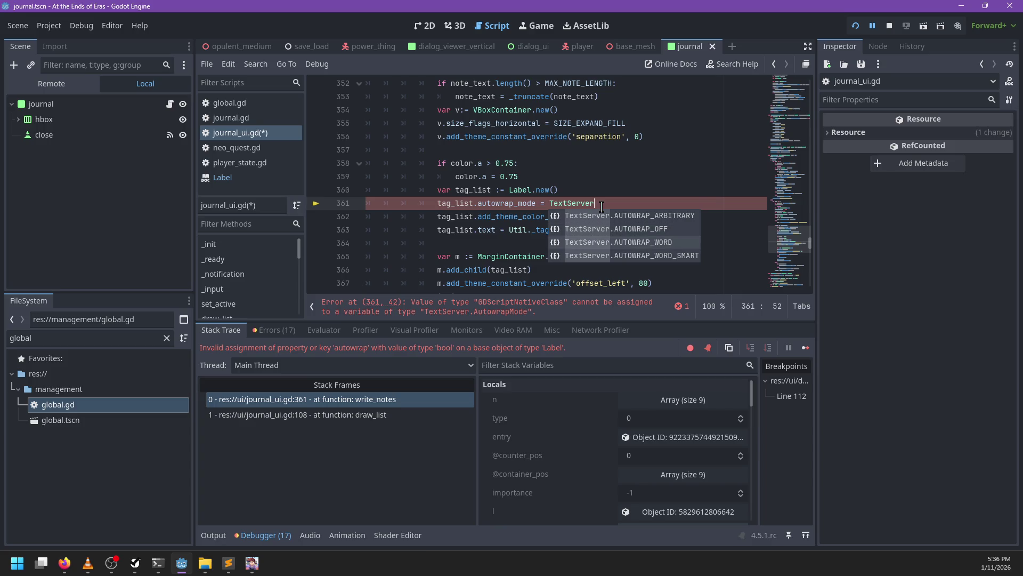
pyautogui.press('Return')
pyautogui.scroll(-1, 636, 182)
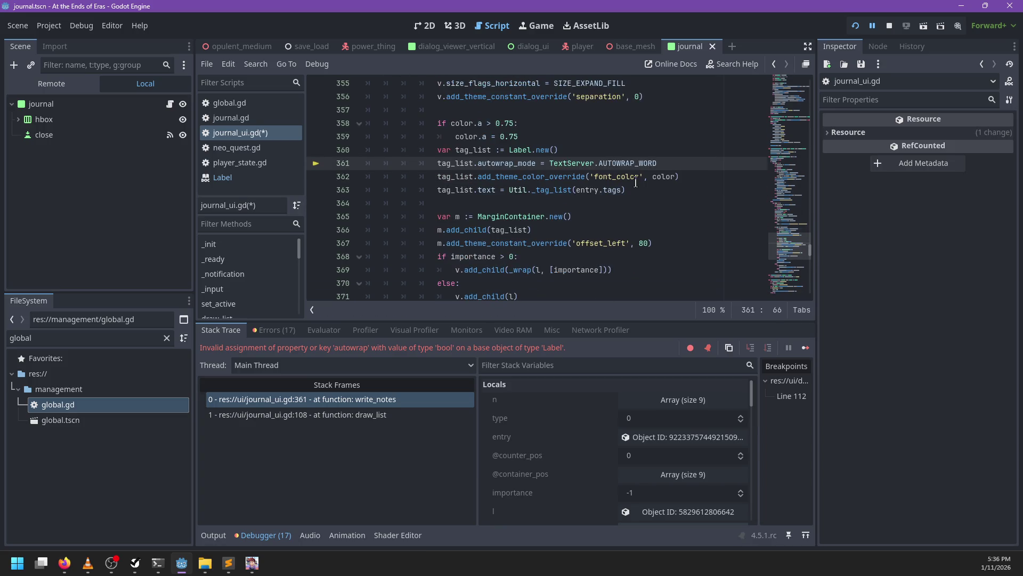
pyautogui.hotkey('ctrl', 'f')
pyautogui.scroll(-6, 635, 182)
pyautogui.write('a')
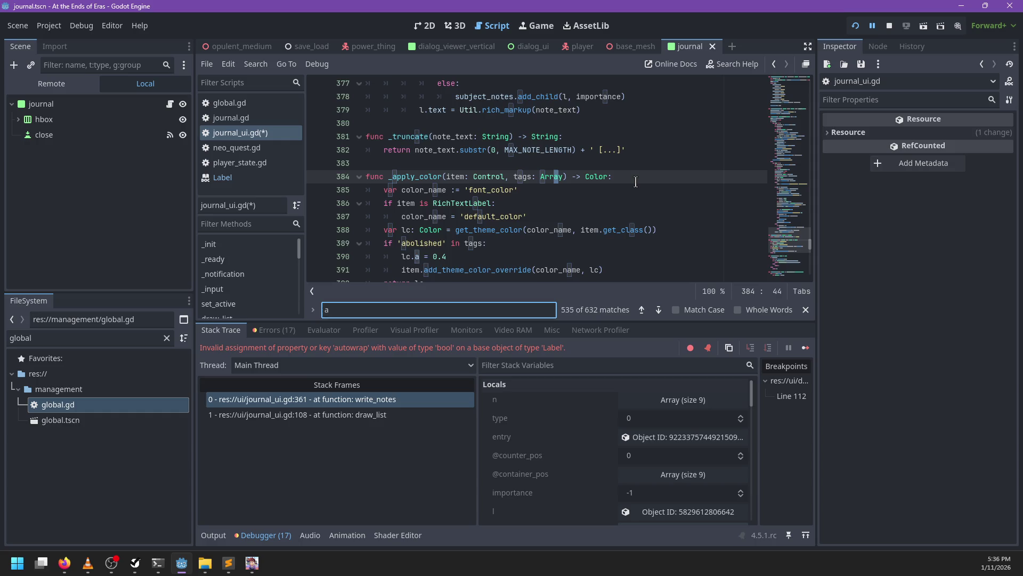
pyautogui.write('utowrap')
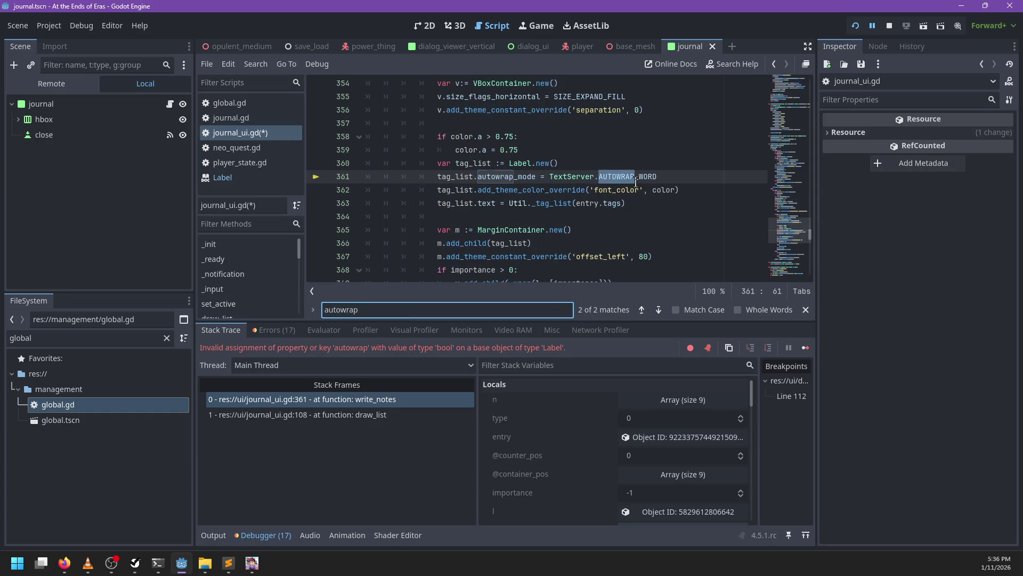
pyautogui.click(228, 563)
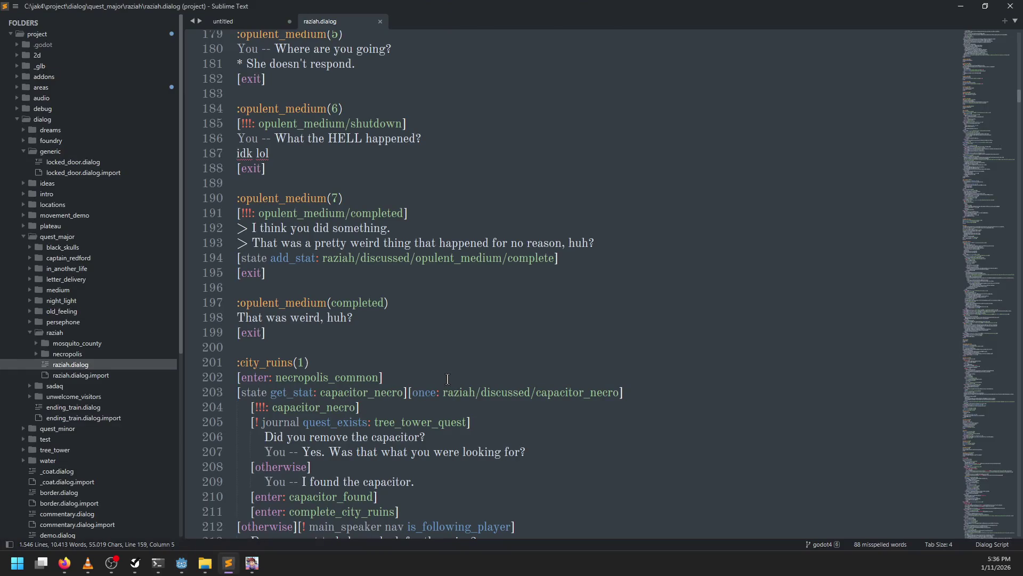
# - Search *.gd project files for 'autowrap' and open the line 361 match in journal_ui.gd
pyautogui.hotkey('ctrl', 'shift', 'f')
pyautogui.write('autowrap')
pyautogui.press('Tab')
pyautogui.write('*.gd')
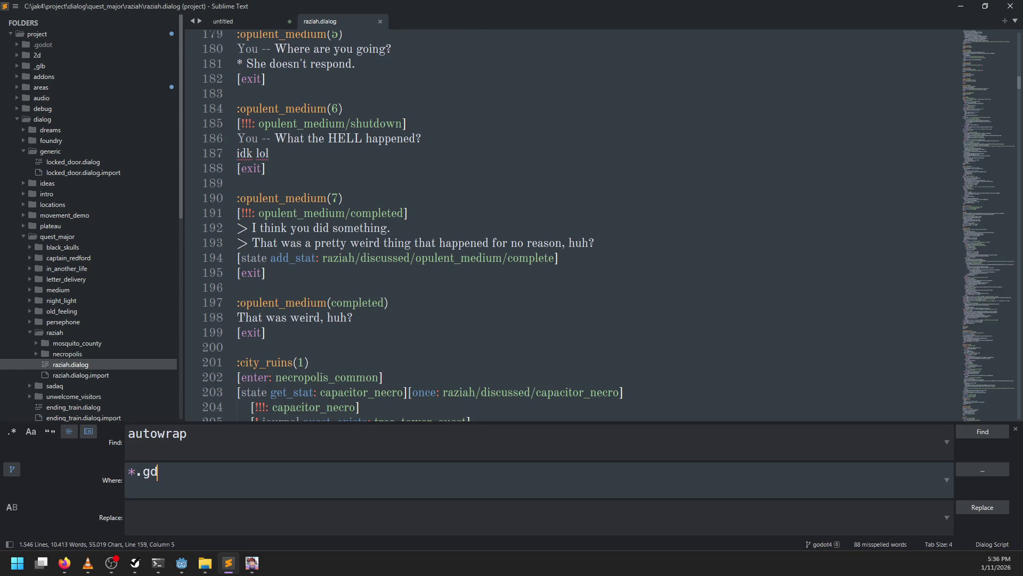
pyautogui.press('Return')
pyautogui.doubleClick(432, 109)
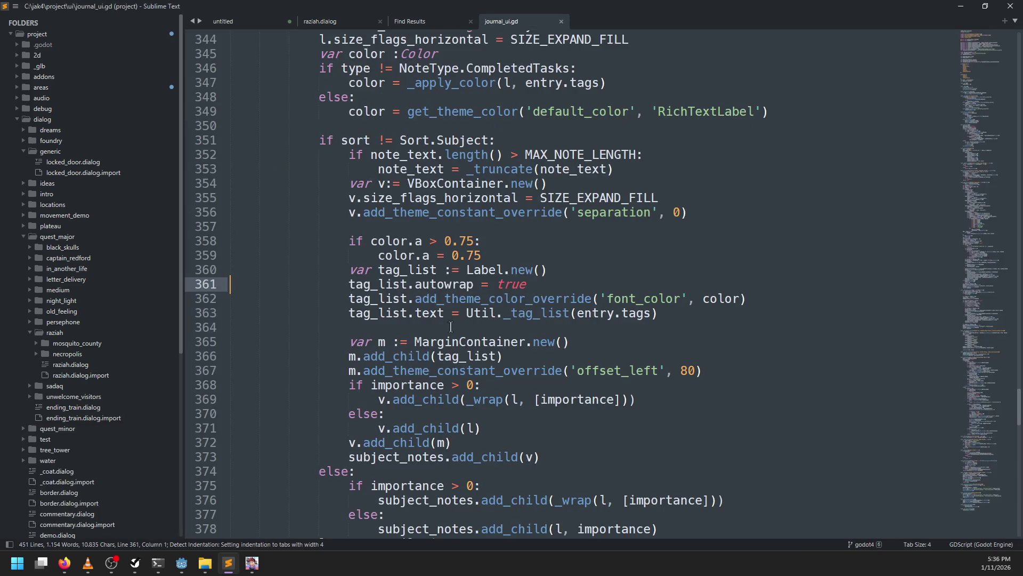
# - Retype line 361 as autowrap_mode = TextServer.AUTOWRAP_WORD and save journal_ui.gd
pyautogui.click(472, 284)
pyautogui.write('_mode')
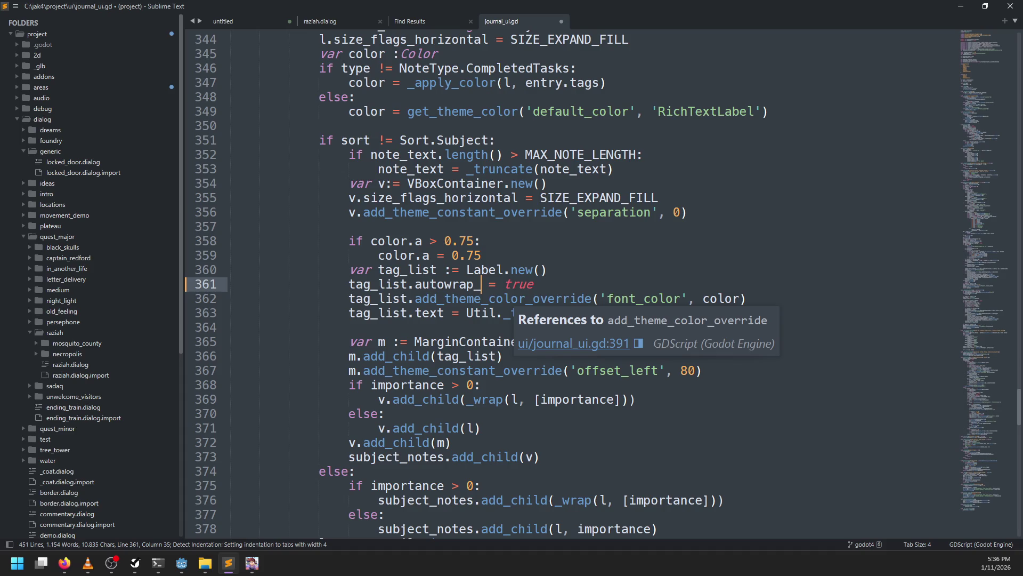
pyautogui.press('End')
pyautogui.press('BackSpace')
pyautogui.press('BackSpace')
pyautogui.press('BackSpace')
pyautogui.write('Text')
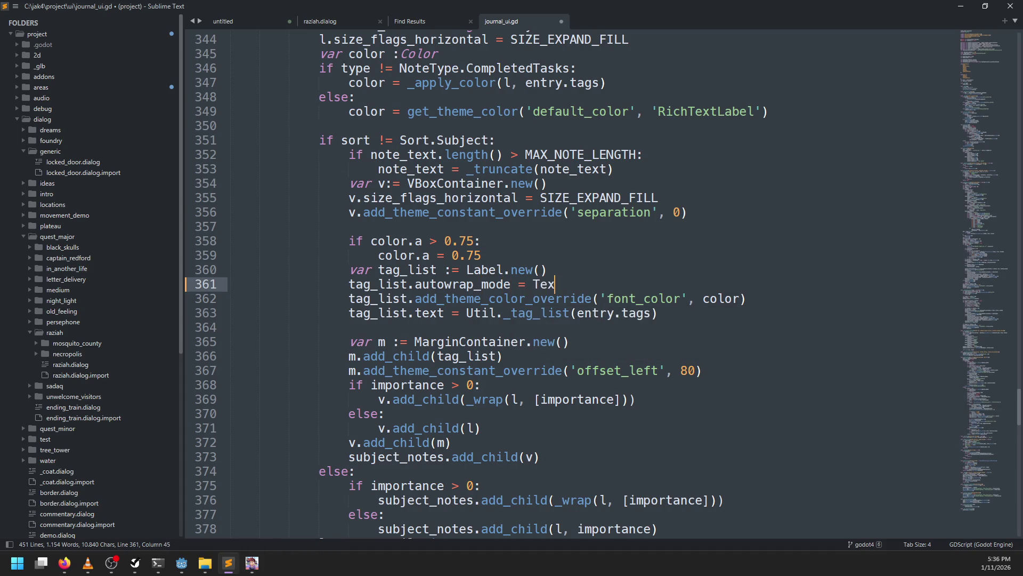
pyautogui.write('er.AUTOWRE')
pyautogui.write('AP_WORD')
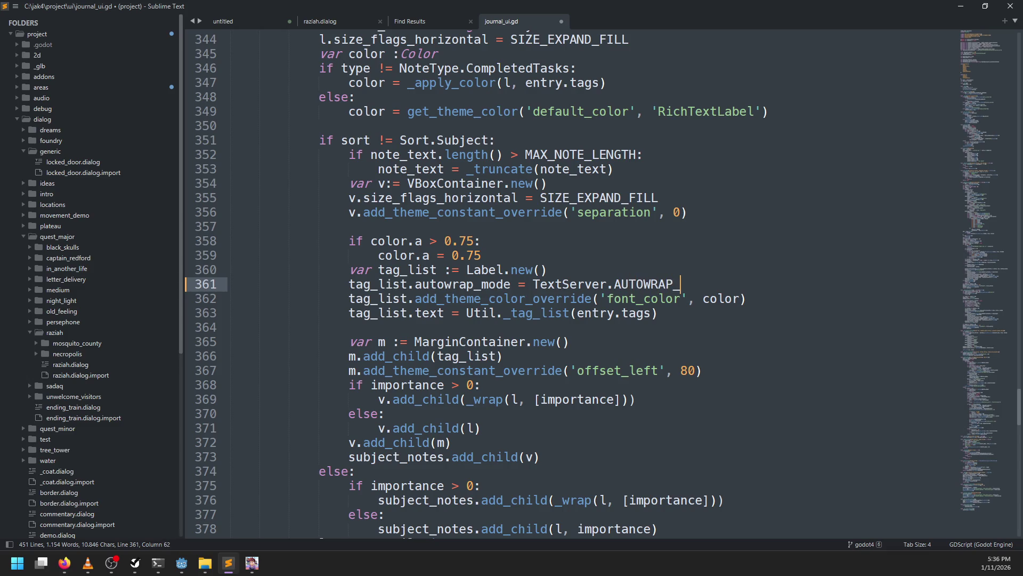
pyautogui.hotkey('ctrl', 's')
pyautogui.hotkey('alt', 'Tab')
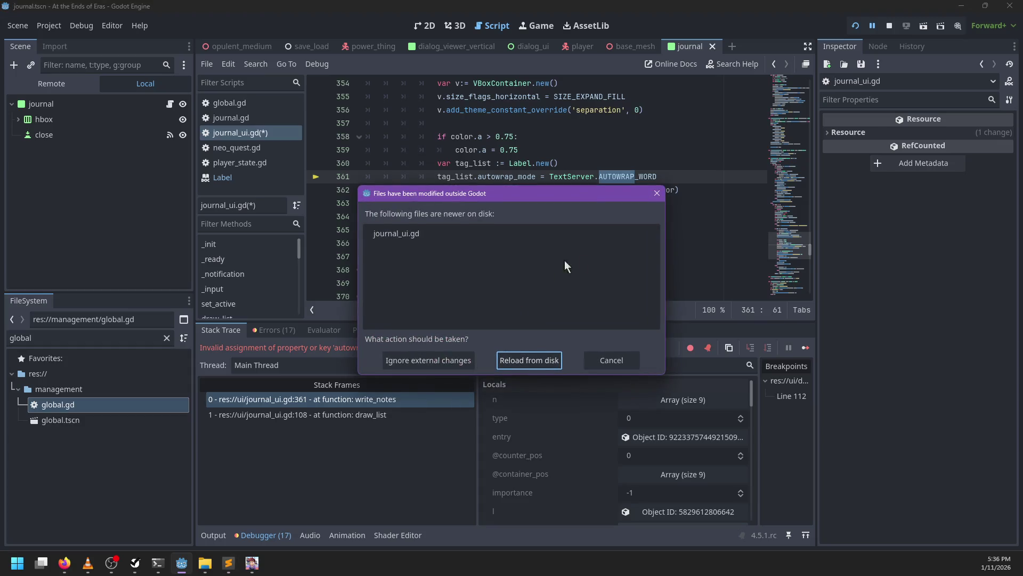
# - Reload journal_ui.gd from disk, then return to the running game and close its journal with F12
pyautogui.click(530, 361)
pyautogui.click(658, 220)
pyautogui.hotkey('alt', 'Tab')
pyautogui.hotkey('alt', 'Tab')
pyautogui.hotkey('alt', 'Tab')
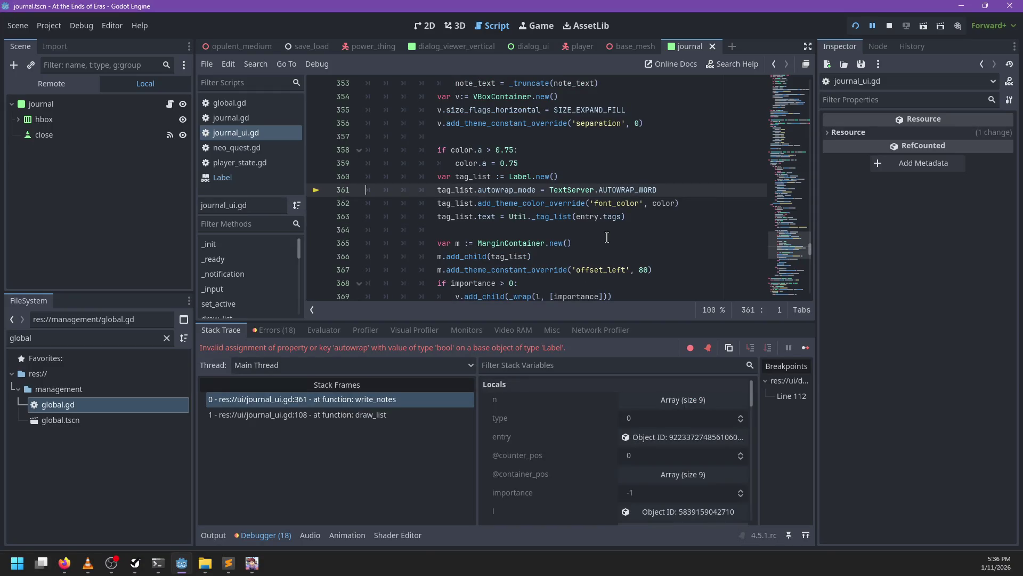
pyautogui.press('F12')
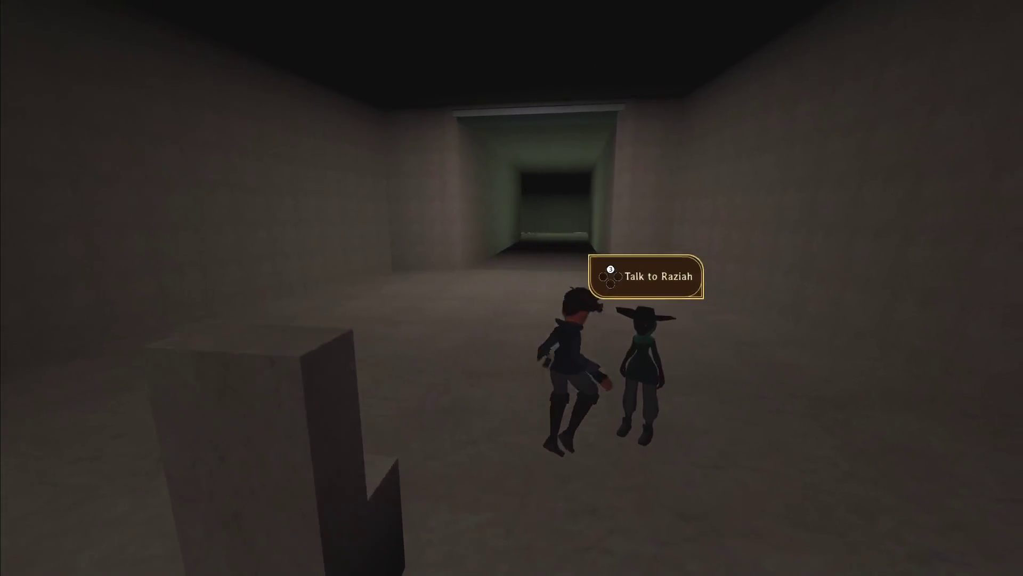
# - Talk briefly with Raziah, then jump up through the ceiling opening onto the upper floor
pyautogui.press('e')
pyautogui.press('Escape')
pyautogui.press('space')
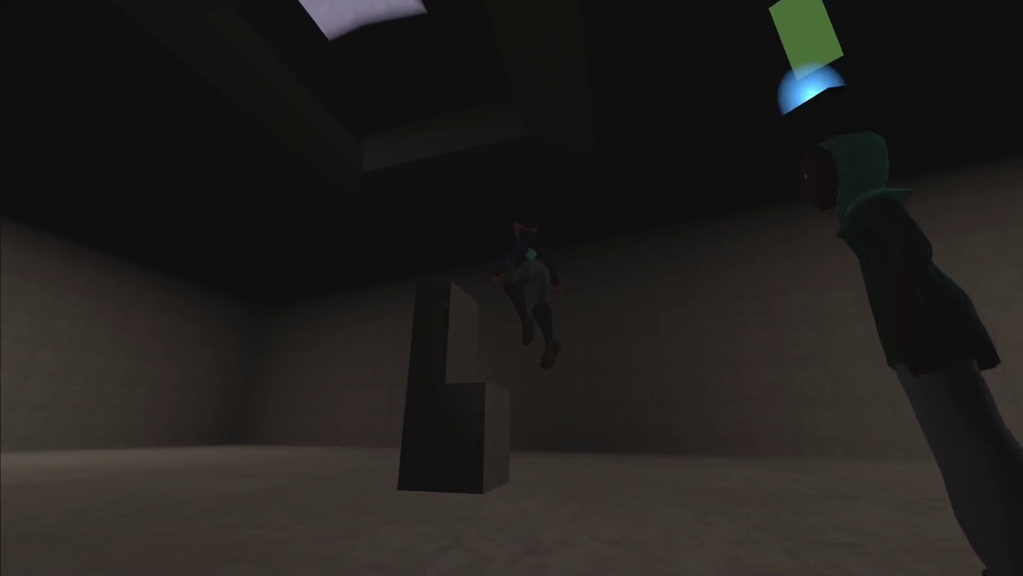
pyautogui.press('space')
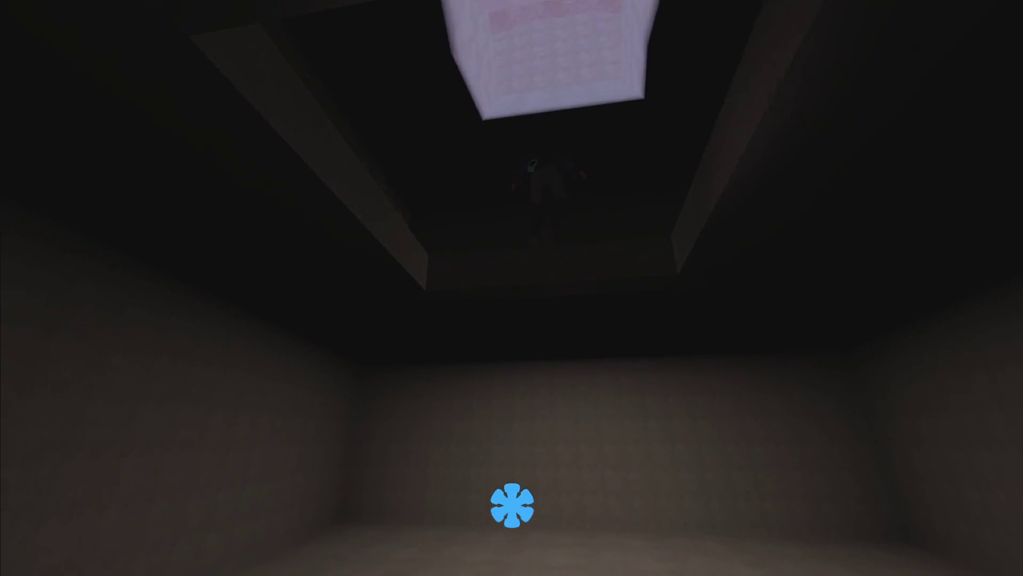
pyautogui.press('space')
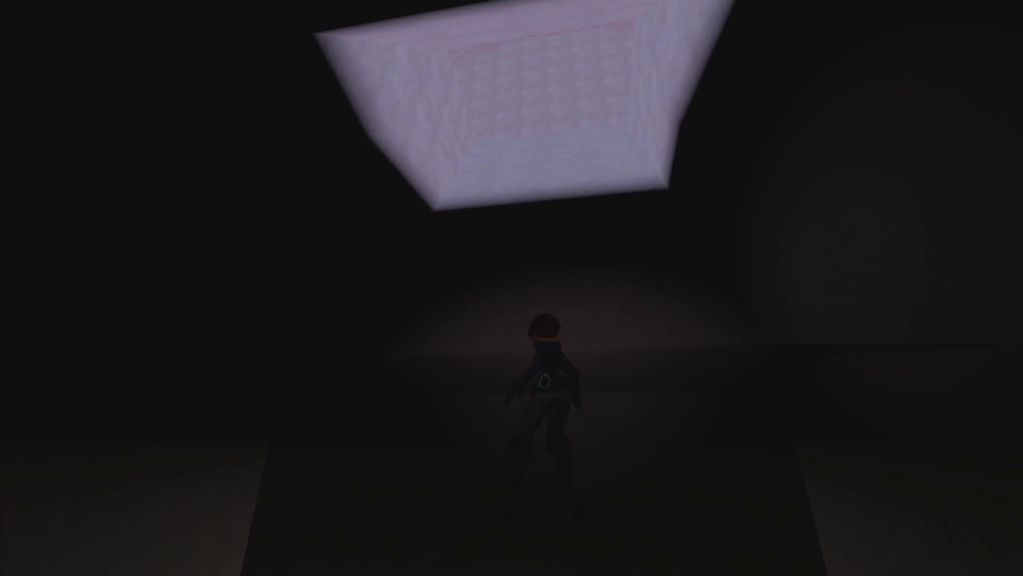
pyautogui.press('space')
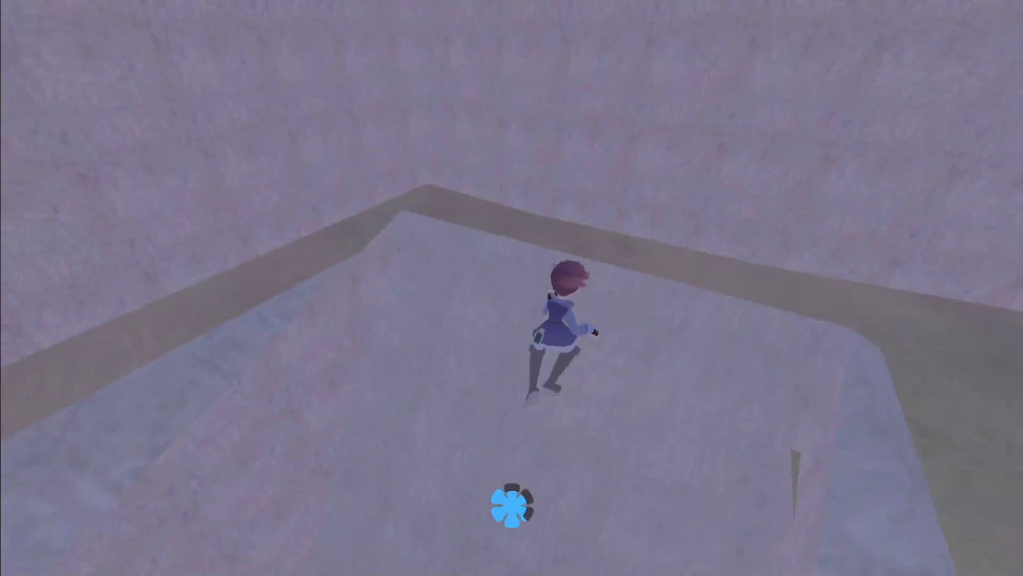
# - Talk to the upper-floor NPC, check the journal's opulent_medium entries, and quit the game
pyautogui.press('w')
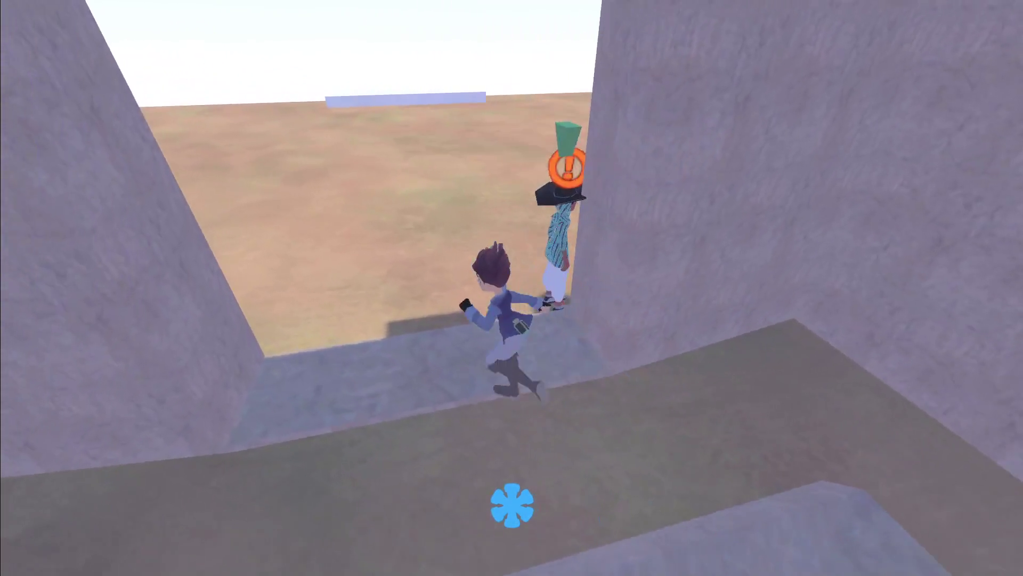
pyautogui.press('e')
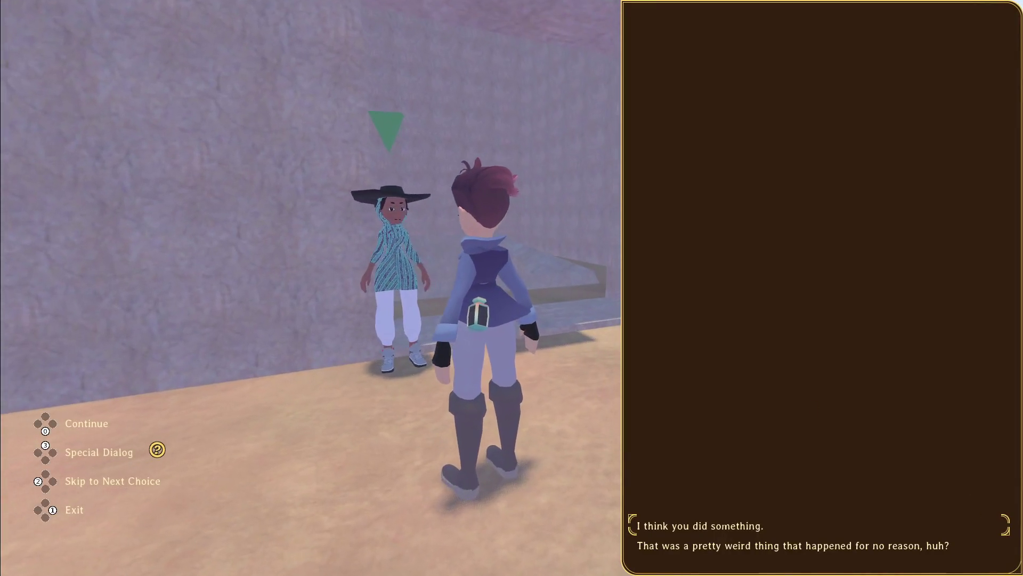
pyautogui.press('1')
pyautogui.press('s')
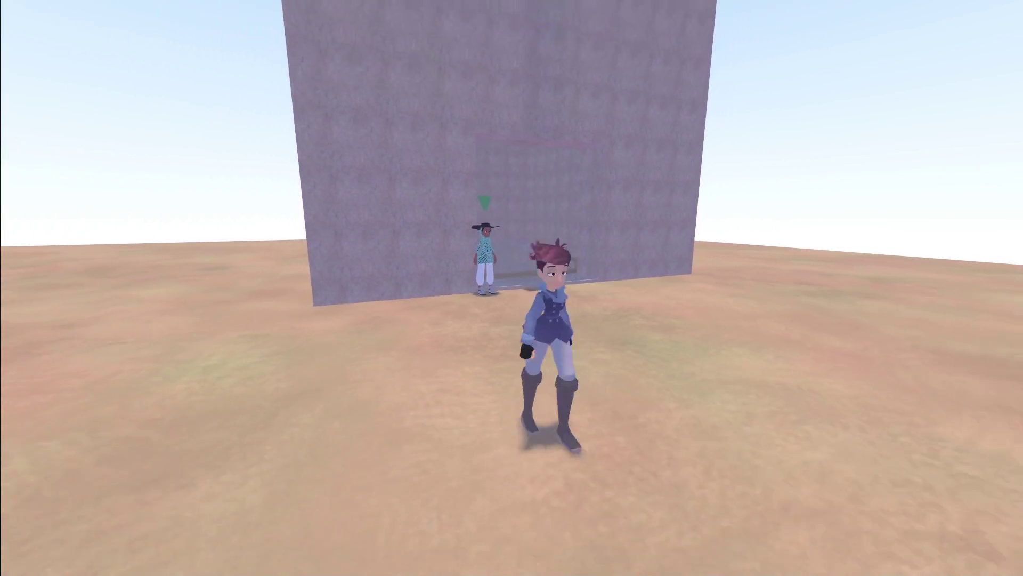
pyautogui.press('j')
pyautogui.press('Down')
pyautogui.press('Down')
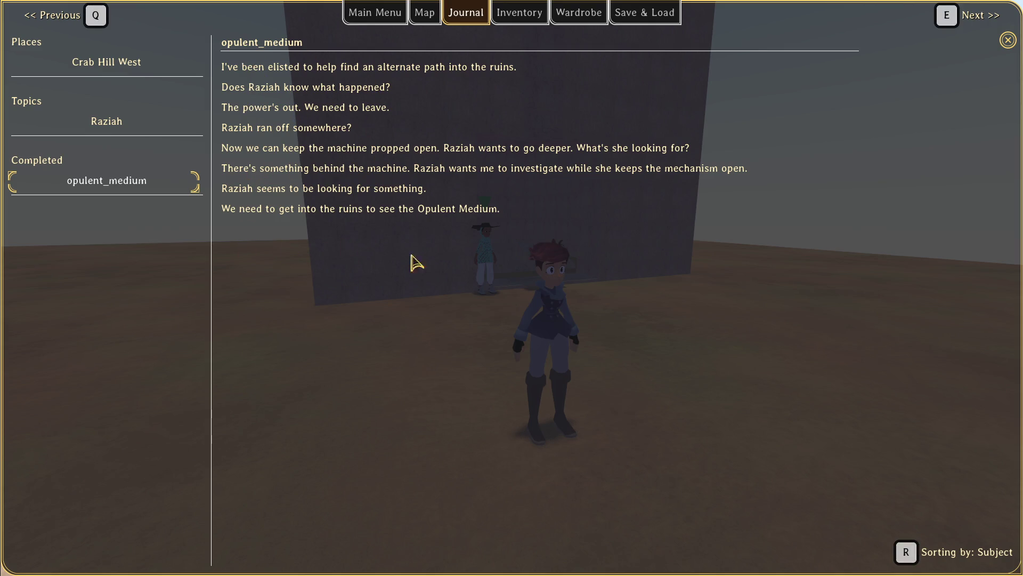
pyautogui.hotkey('alt', 'F4')
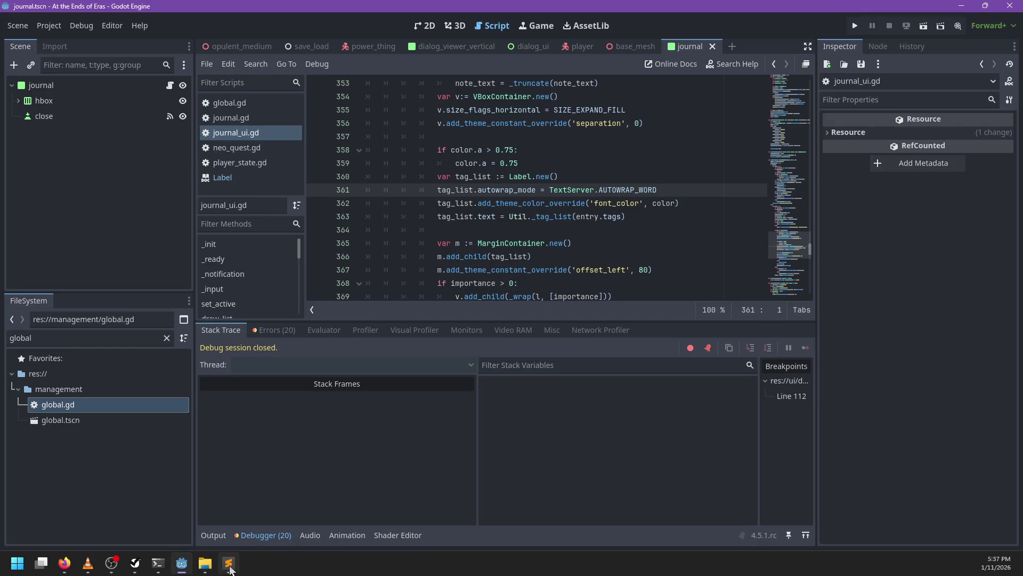
pyautogui.moveTo(234, 567)
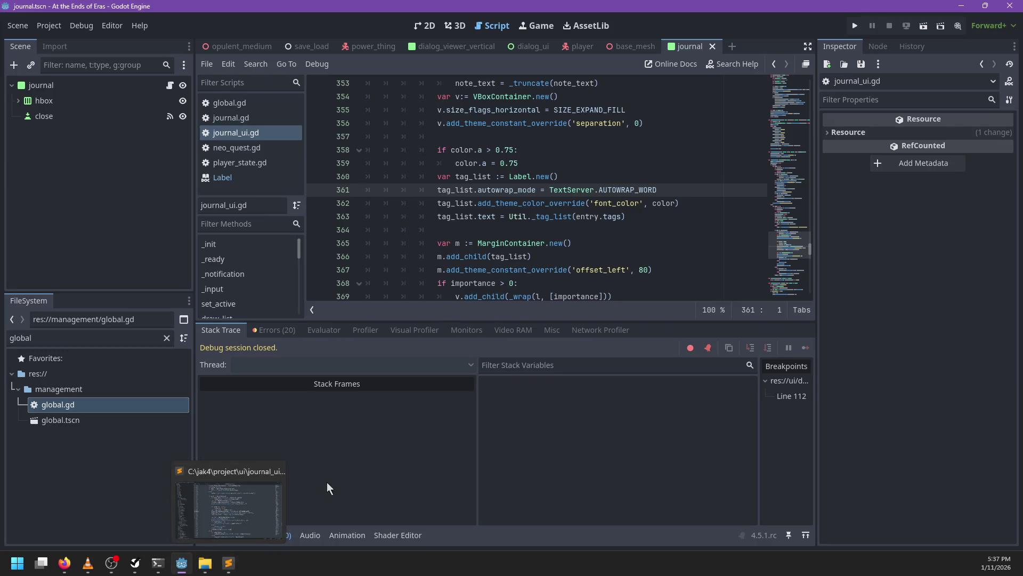
pyautogui.click(578, 244)
pyautogui.scroll(-3, 521, 239)
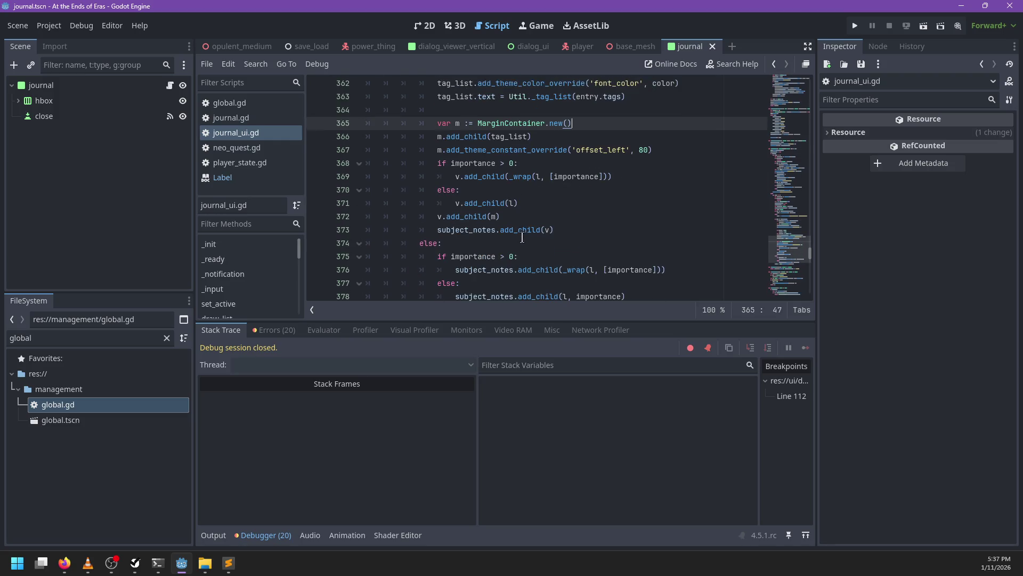
pyautogui.scroll(-6, 522, 238)
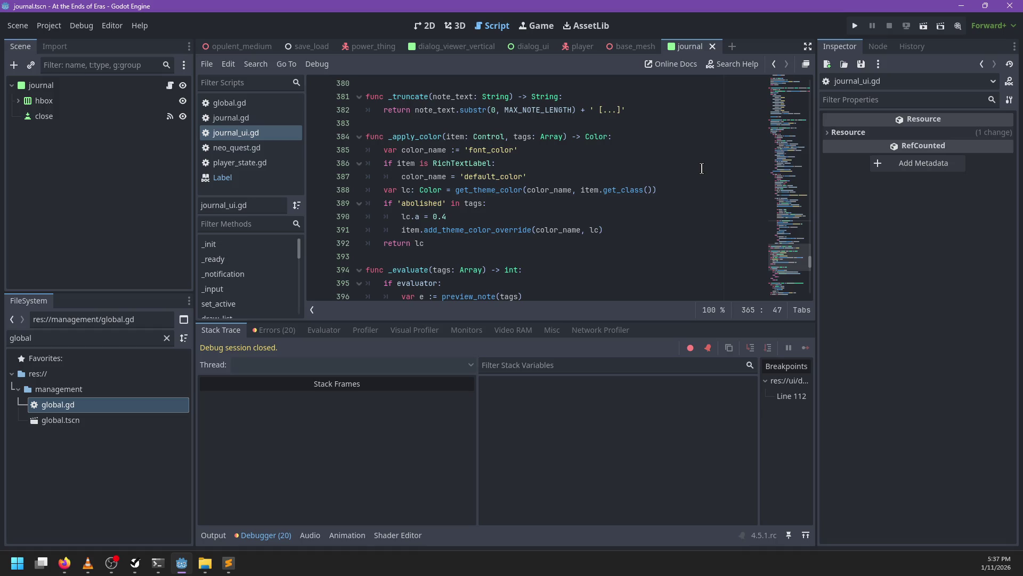
pyautogui.click(616, 190)
pyautogui.scroll(9, 639, 197)
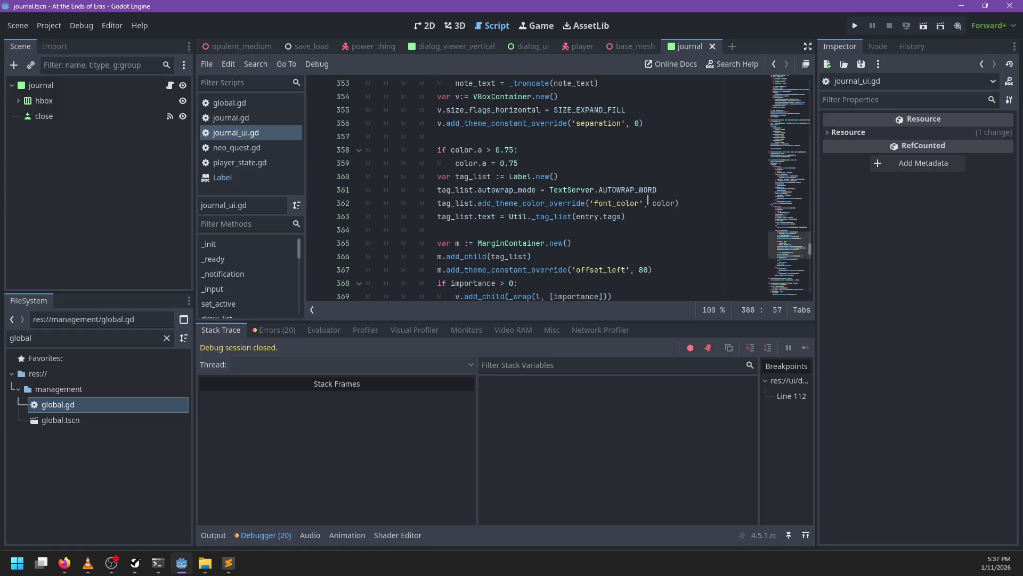
pyautogui.scroll(3, 650, 203)
pyautogui.click(662, 243)
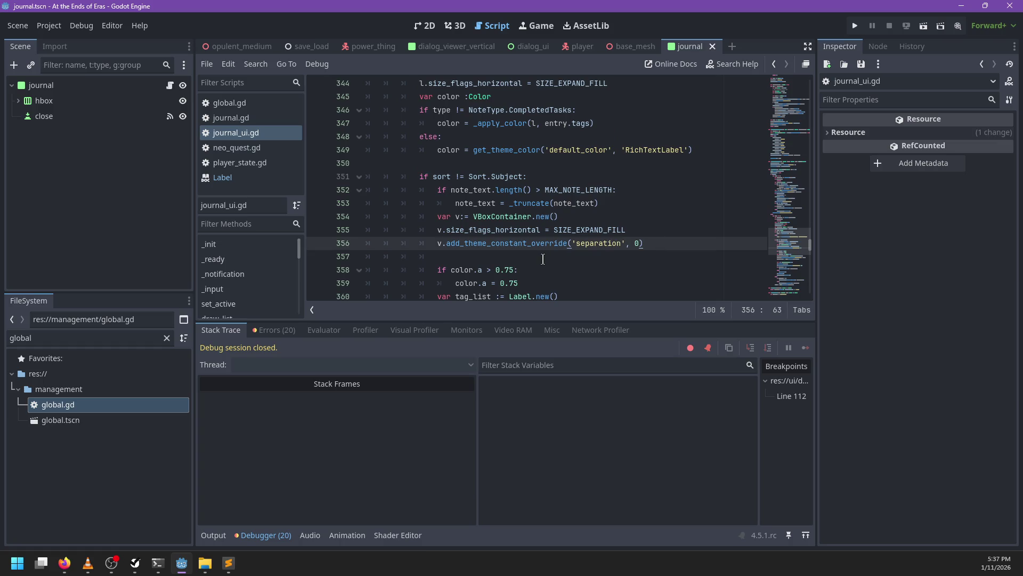
pyautogui.hotkey('ctrl', 'f')
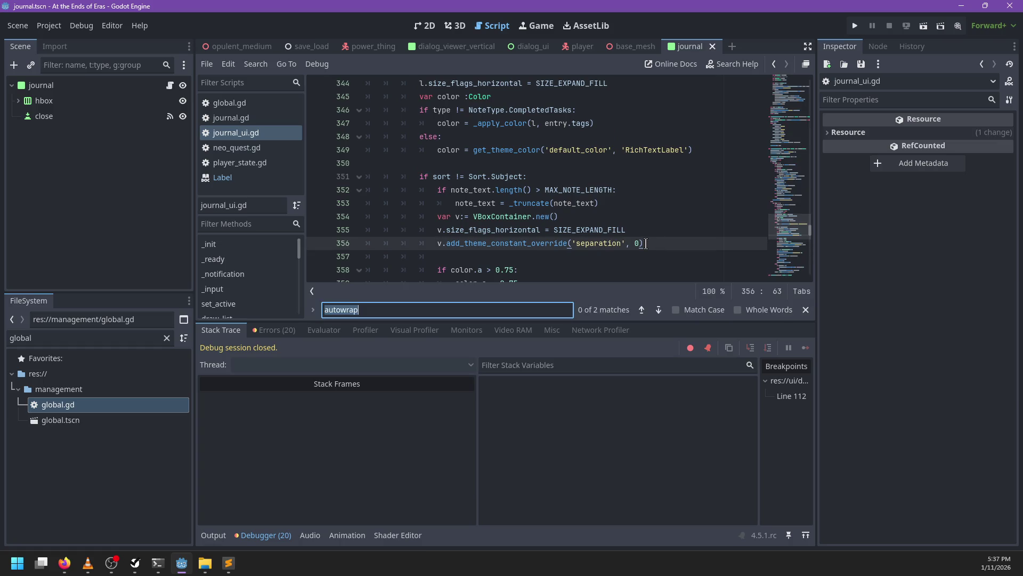
pyautogui.write("'?")
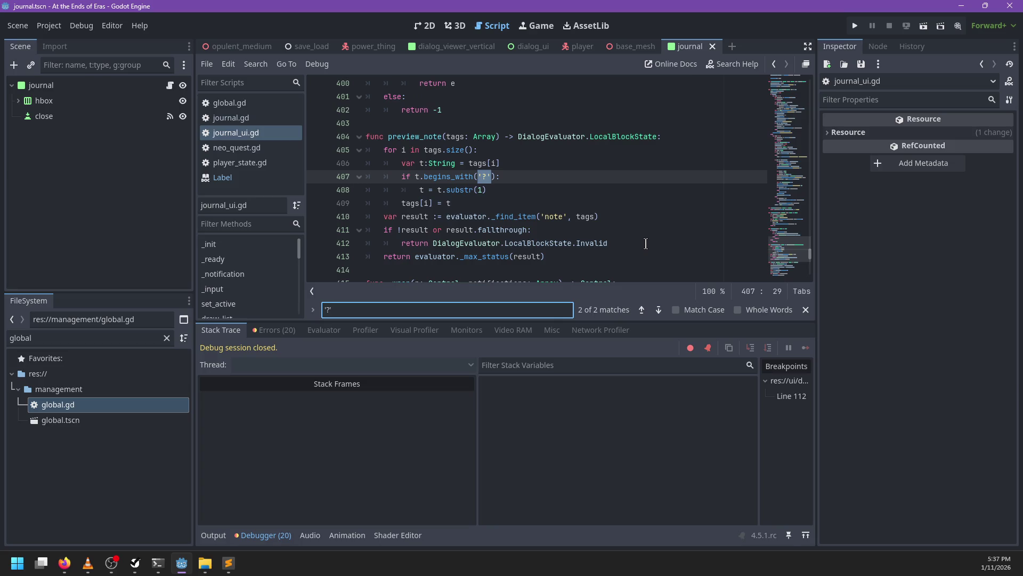
pyautogui.press('Return')
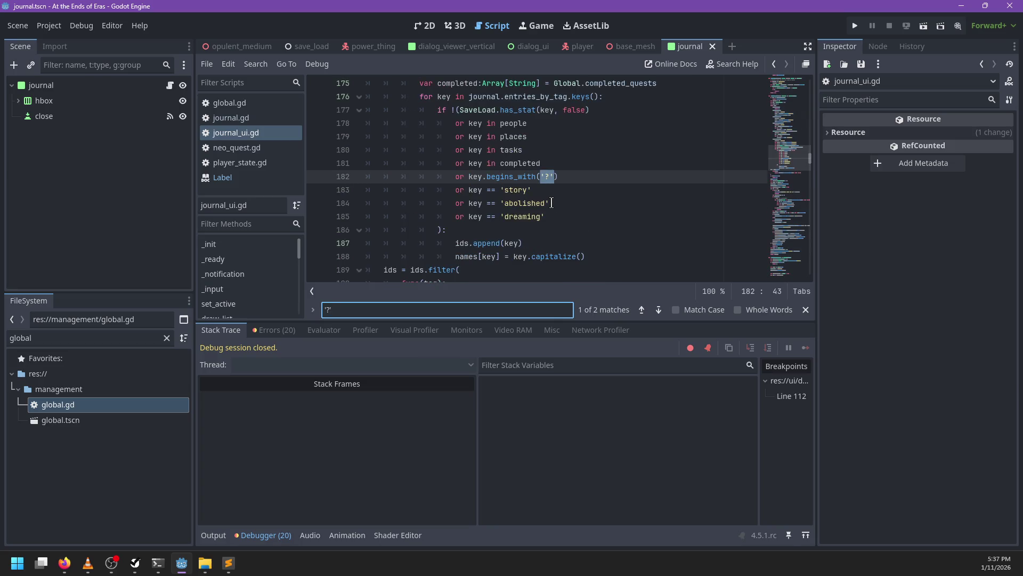
pyautogui.press('Return')
pyautogui.press('Return')
pyautogui.write('sort')
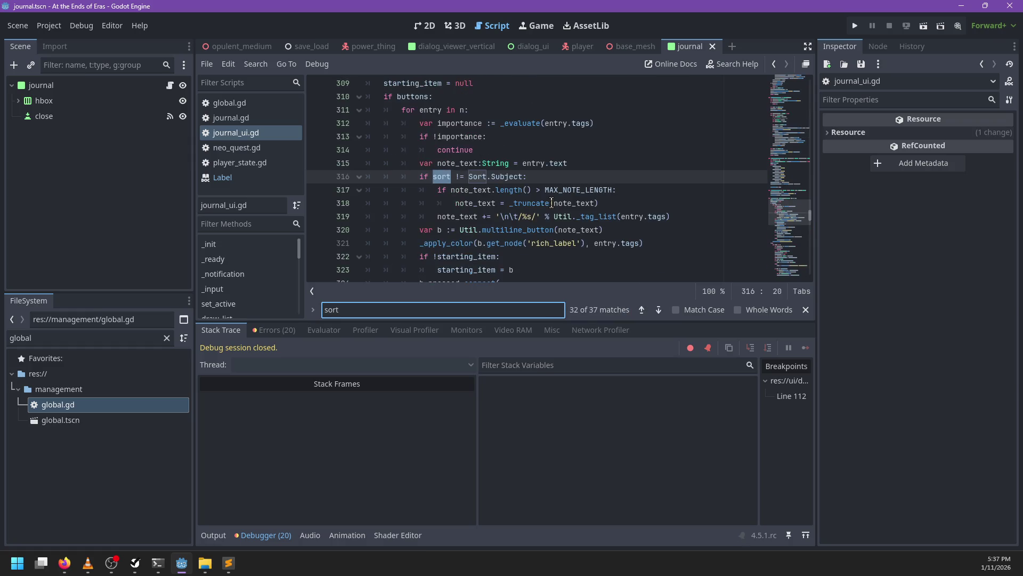
pyautogui.press('Escape')
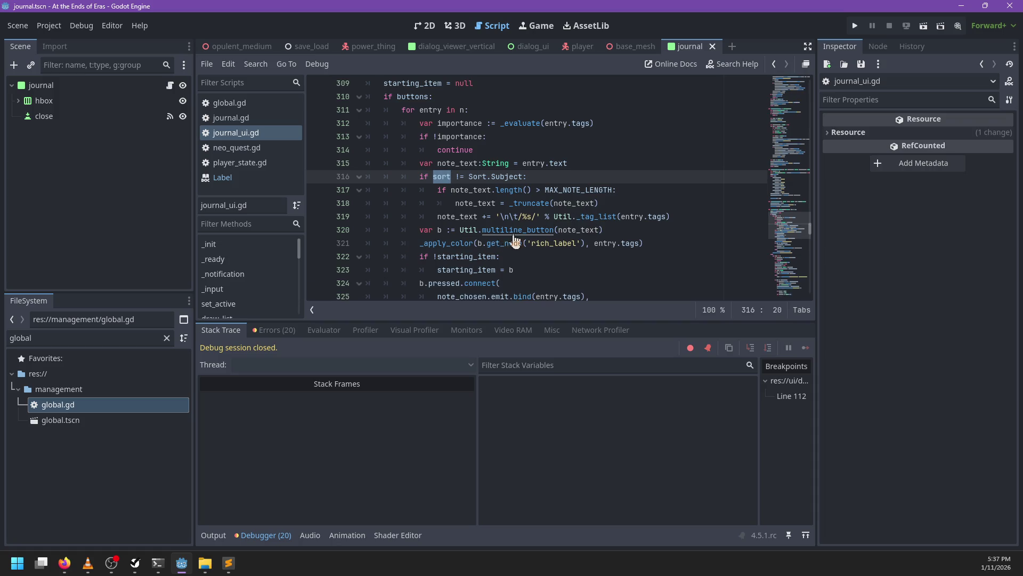
pyautogui.scroll(-1, 506, 136)
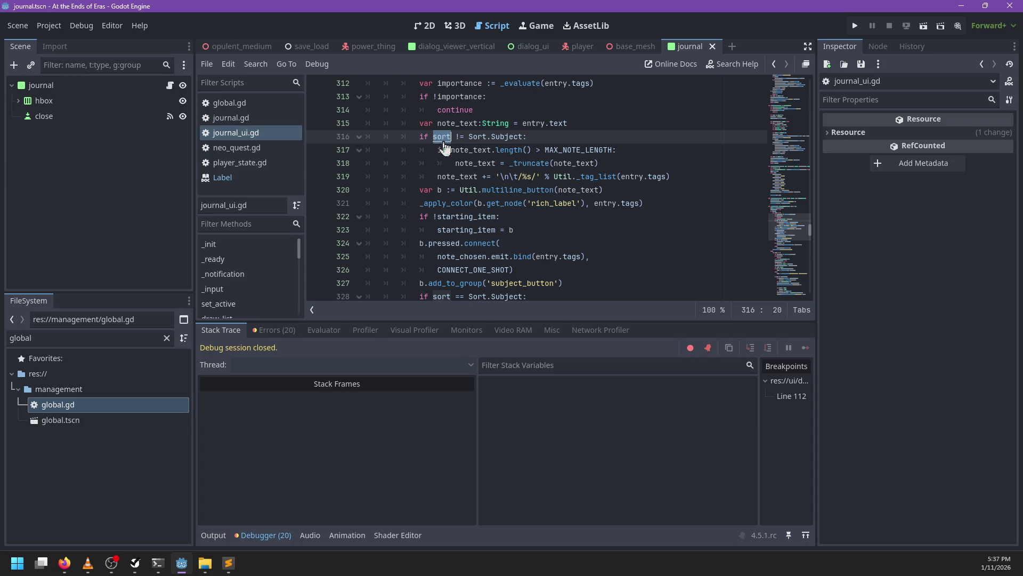
pyautogui.scroll(-2, 533, 182)
pyautogui.hotkey('ctrl', 'f')
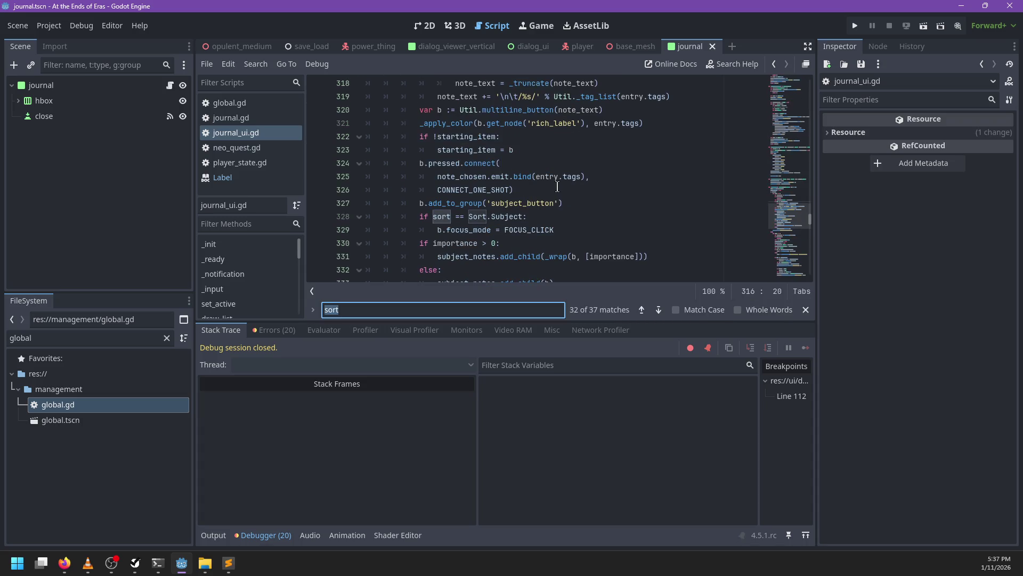
pyautogui.scroll(-1, 557, 186)
pyautogui.keyDown('ctrl'); pyautogui.click(441, 176); pyautogui.keyUp('ctrl')
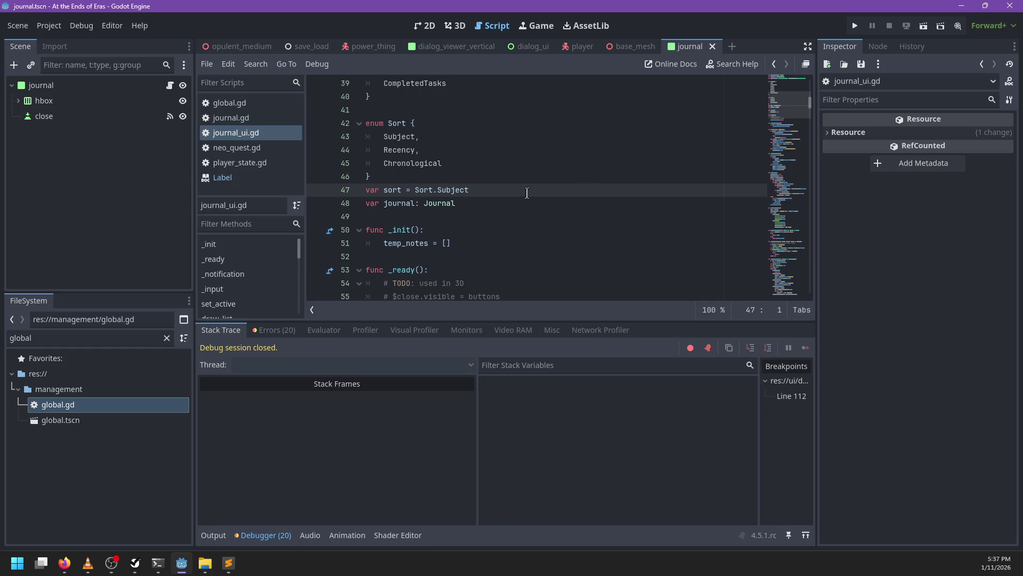
pyautogui.hotkey('ctrl', 'f')
pyautogui.press('Return')
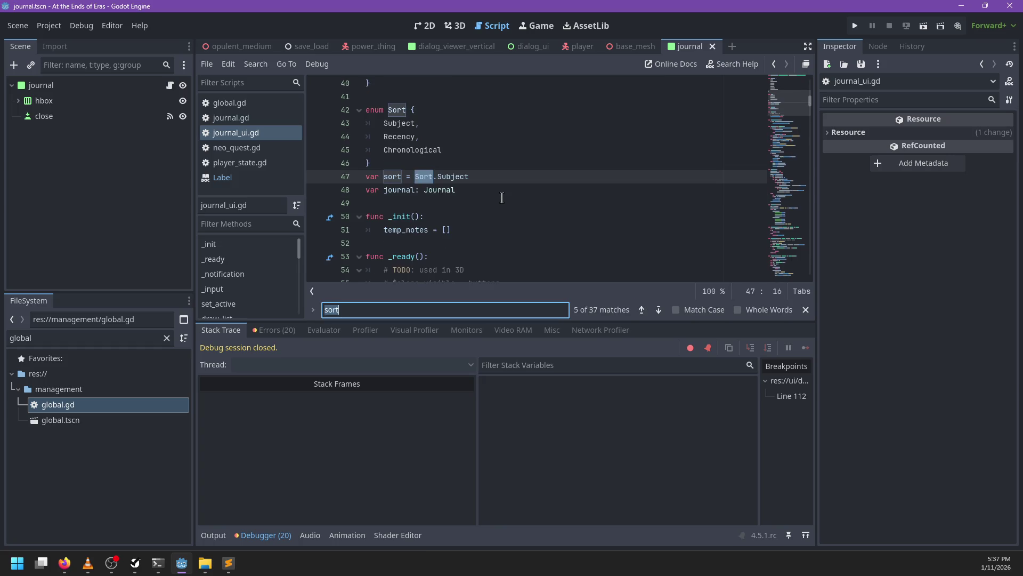
pyautogui.write('set_sort')
pyautogui.press('Escape')
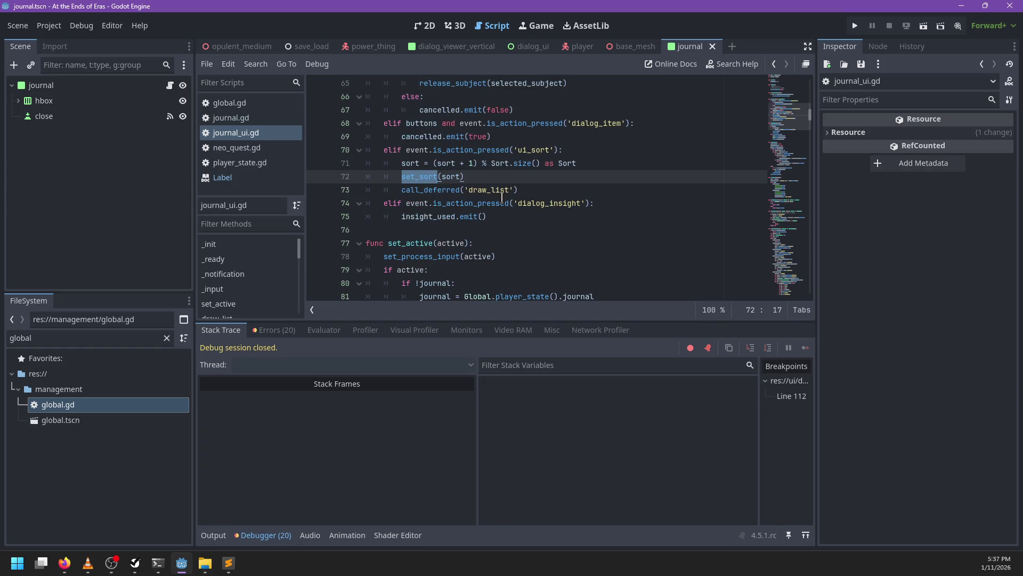
pyautogui.keyDown('ctrl'); pyautogui.click(410, 176); pyautogui.keyUp('ctrl')
pyautogui.scroll(-4, 410, 184)
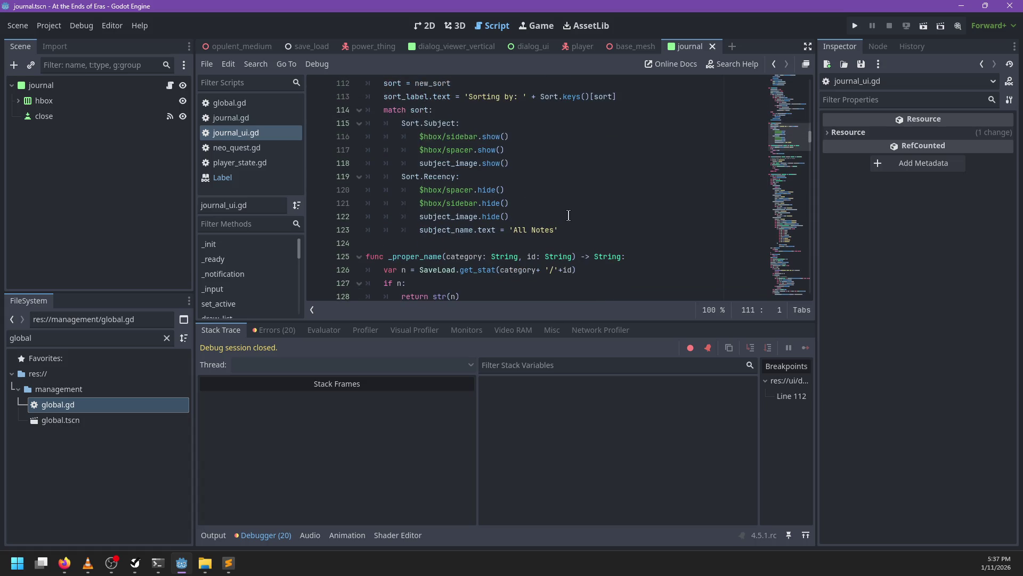
pyautogui.scroll(1, 570, 215)
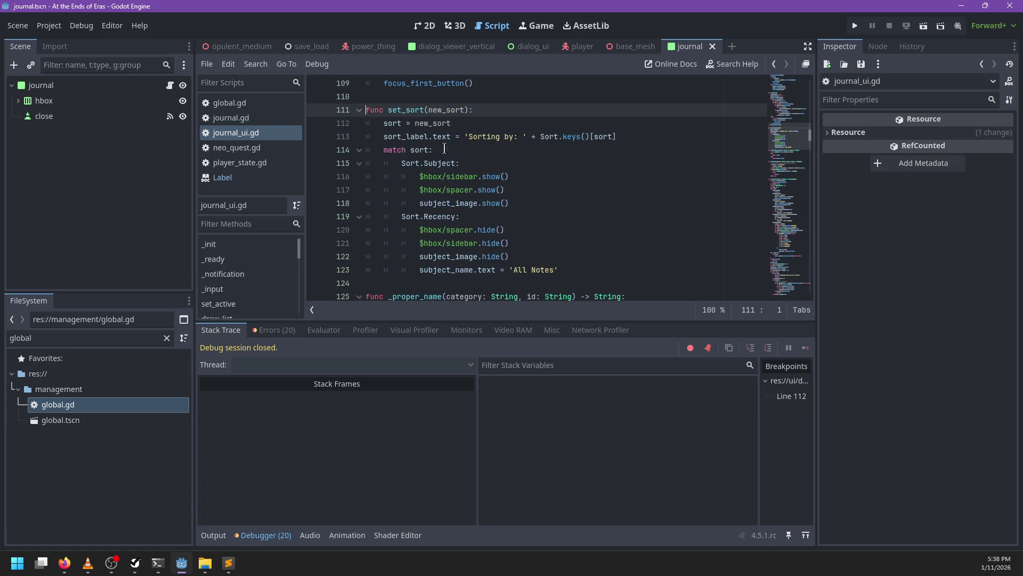
pyautogui.hotkey('ctrl', 'f')
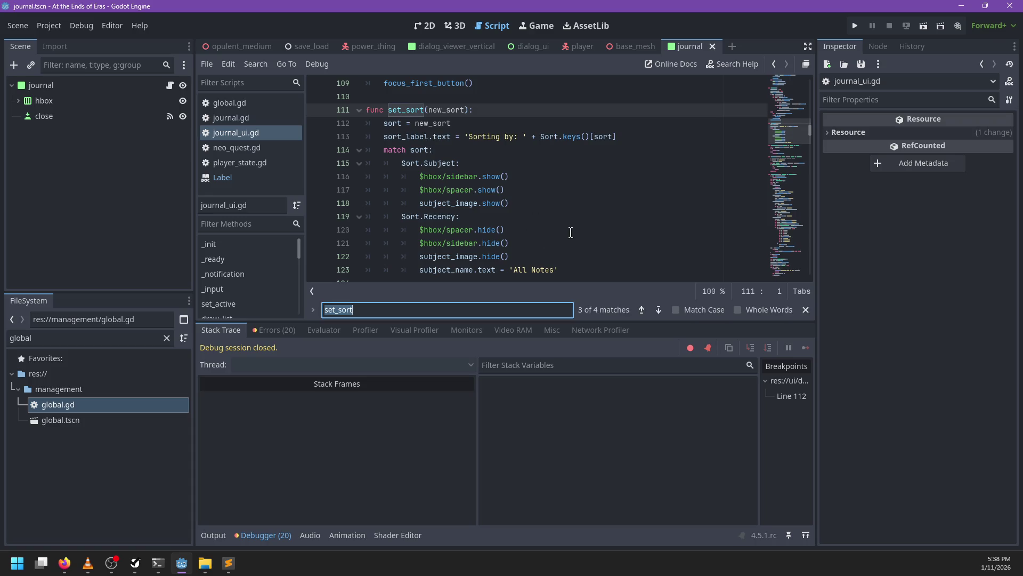
pyautogui.write('sort')
pyautogui.press('Return')
pyautogui.press('Return')
pyautogui.press('Return')
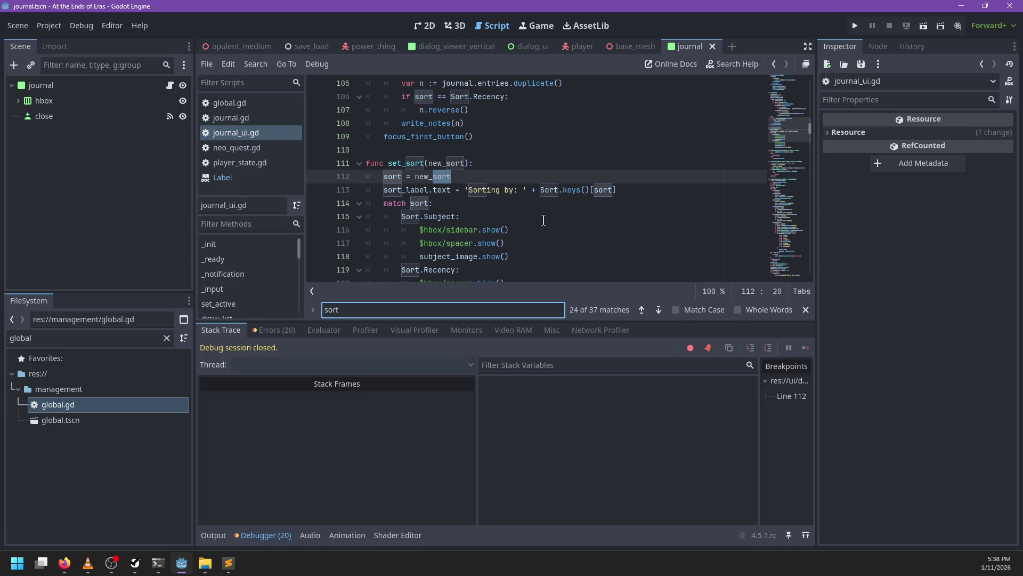
pyautogui.press('Escape')
pyautogui.click(467, 163)
# - Type new_sort as Sort in set_sort() and change line 47 to var sort := Sort.Subject
pyautogui.write('ort')
pyautogui.scroll(4, 488, 189)
pyautogui.scroll(-5, 489, 196)
pyautogui.hotkey('ctrl', 'f')
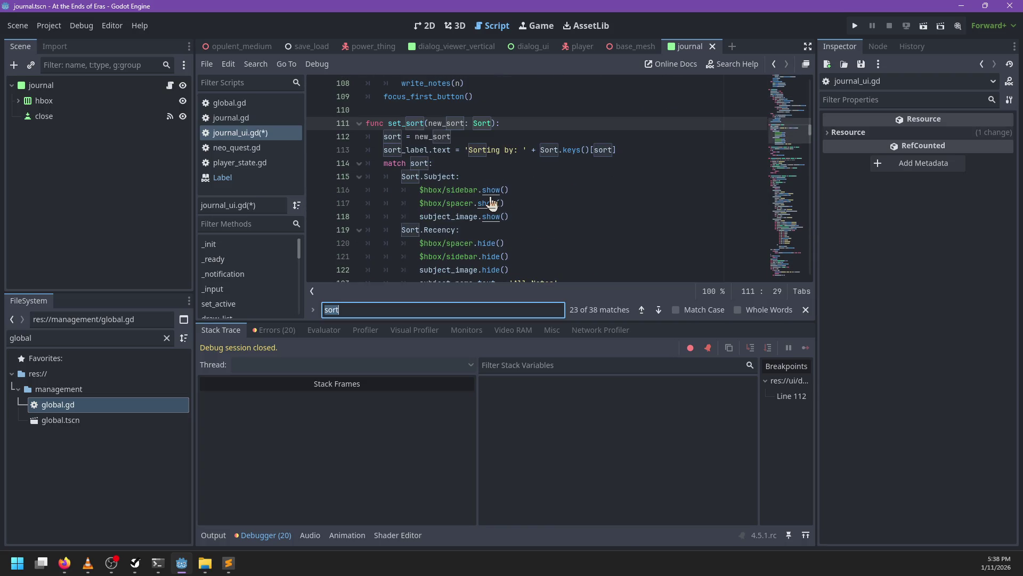
pyautogui.press('Return')
pyautogui.press('Escape')
pyautogui.keyDown('ctrl'); pyautogui.click(400, 179); pyautogui.keyUp('ctrl')
pyautogui.write(':')
# - Search the script for further uses of sort, stopping at lines 71–72
pyautogui.hotkey('ctrl', 'f')
pyautogui.press('Return')
pyautogui.press('Return')
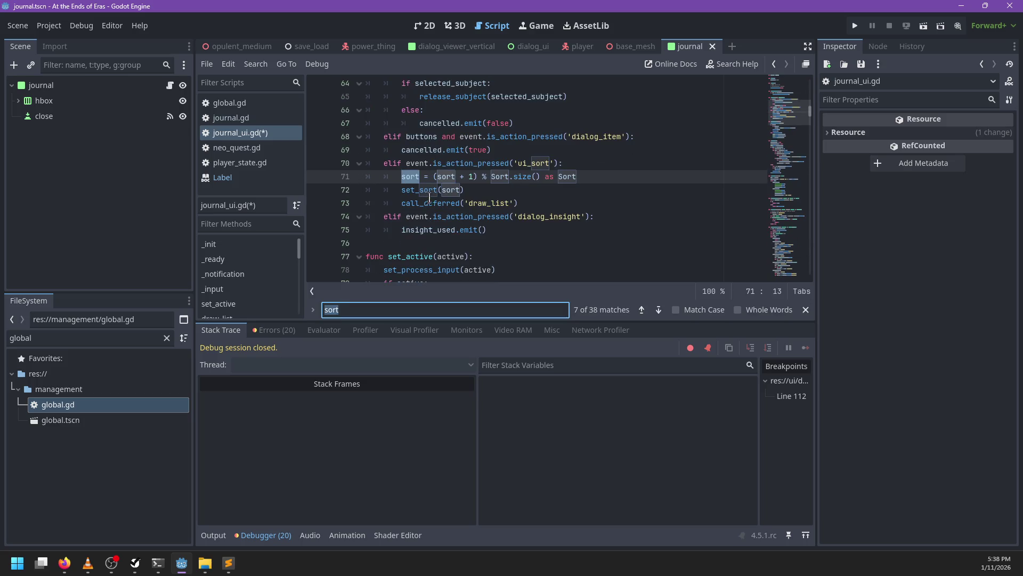
pyautogui.click(484, 190)
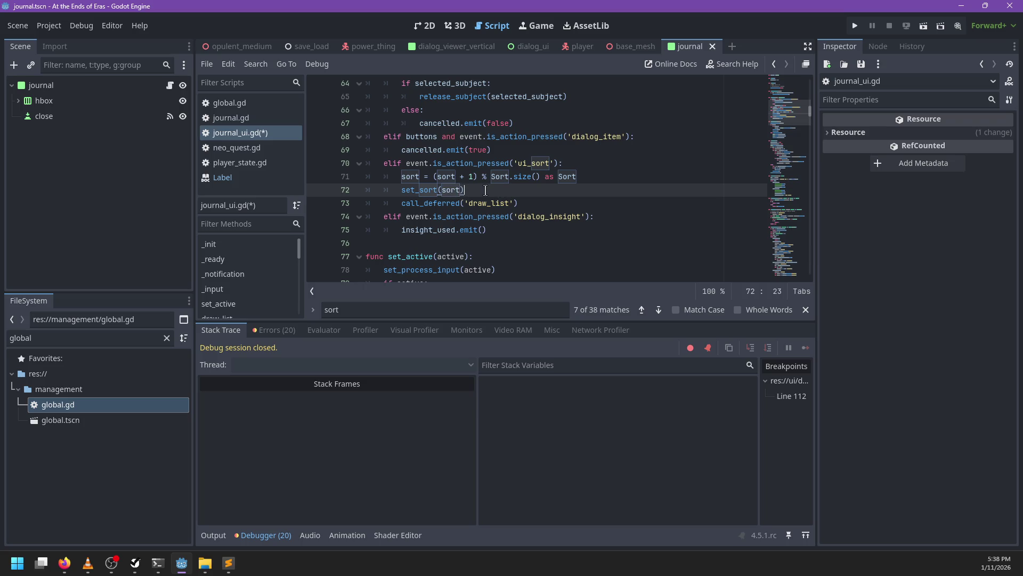
pyautogui.press('Escape')
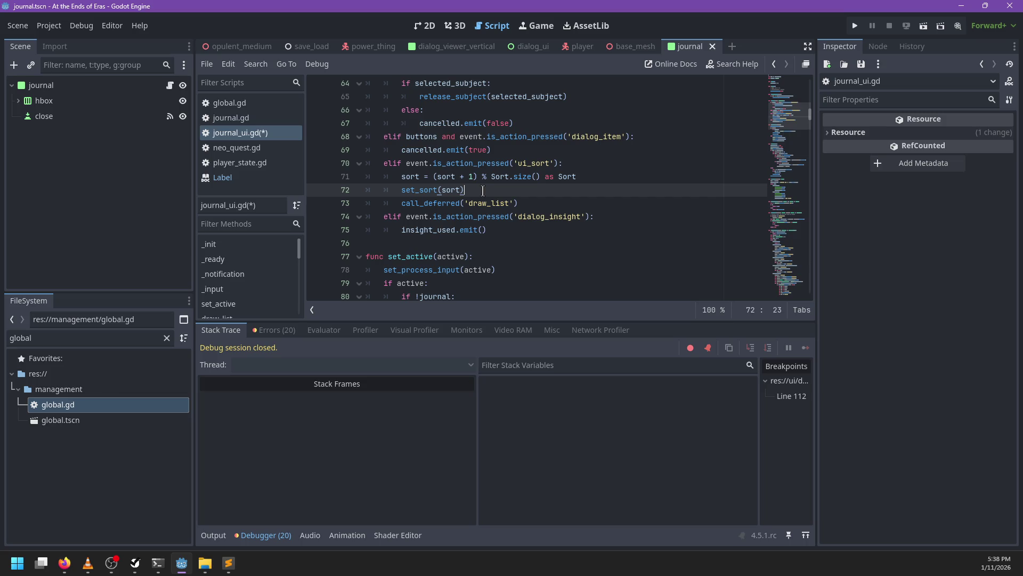
pyautogui.hotkey('ctrl', 'f')
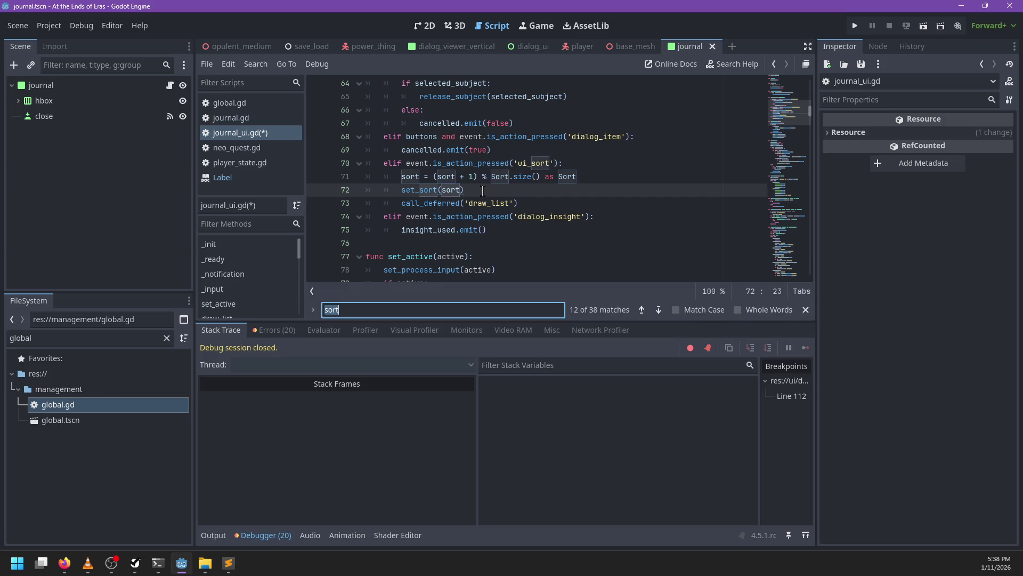
# - Search journal_ui.gd for sort, [sort] and match sort, then close the find bar
pyautogui.press('Return')
pyautogui.write('[sort]')
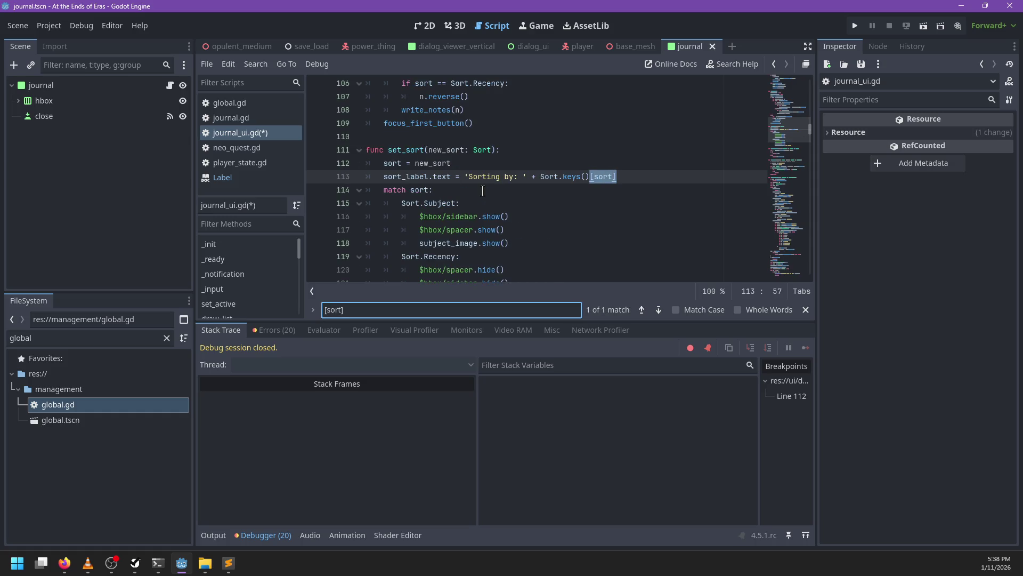
pyautogui.press('BackSpace')
pyautogui.press('Home')
pyautogui.press('Delete')
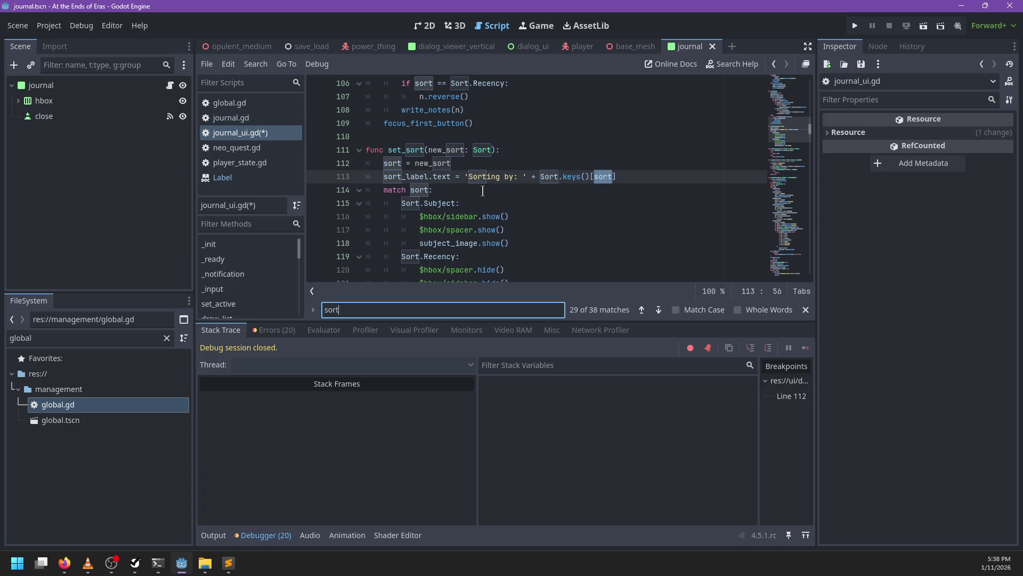
pyautogui.write('match')
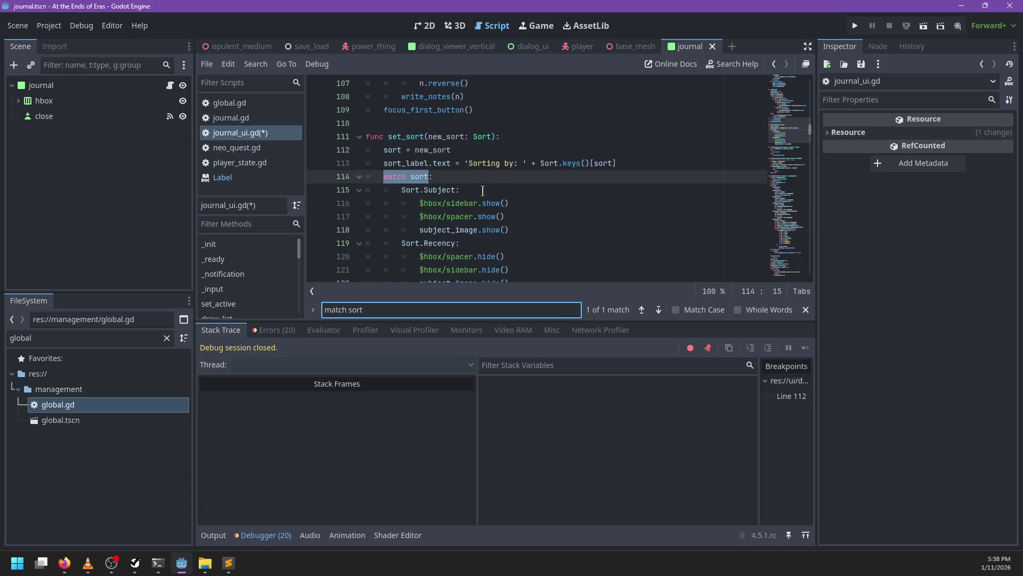
pyautogui.scroll(-3, 483, 191)
pyautogui.scroll(2, 530, 155)
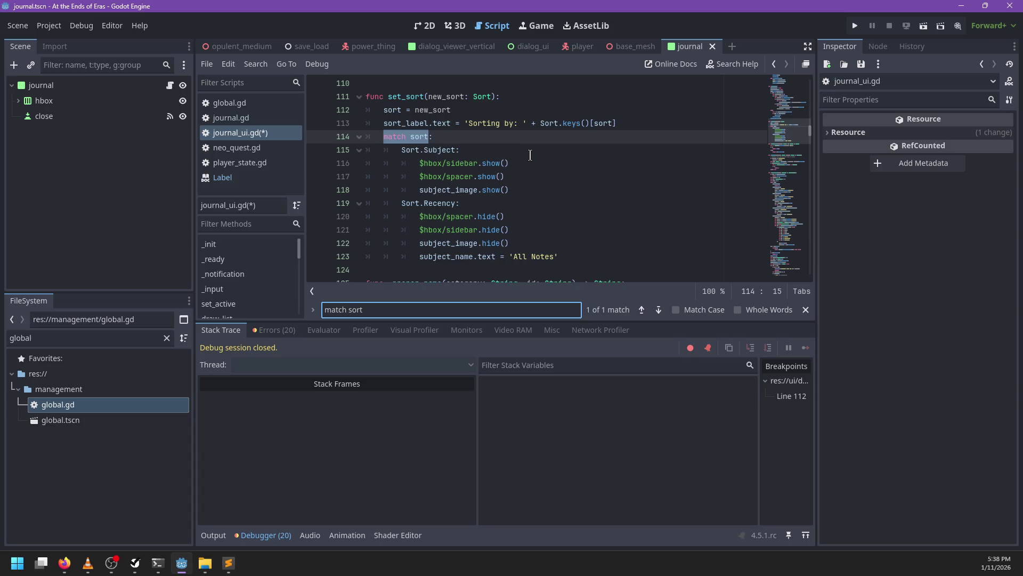
pyautogui.scroll(1, 530, 154)
pyautogui.press('Escape')
pyautogui.scroll(18, 541, 212)
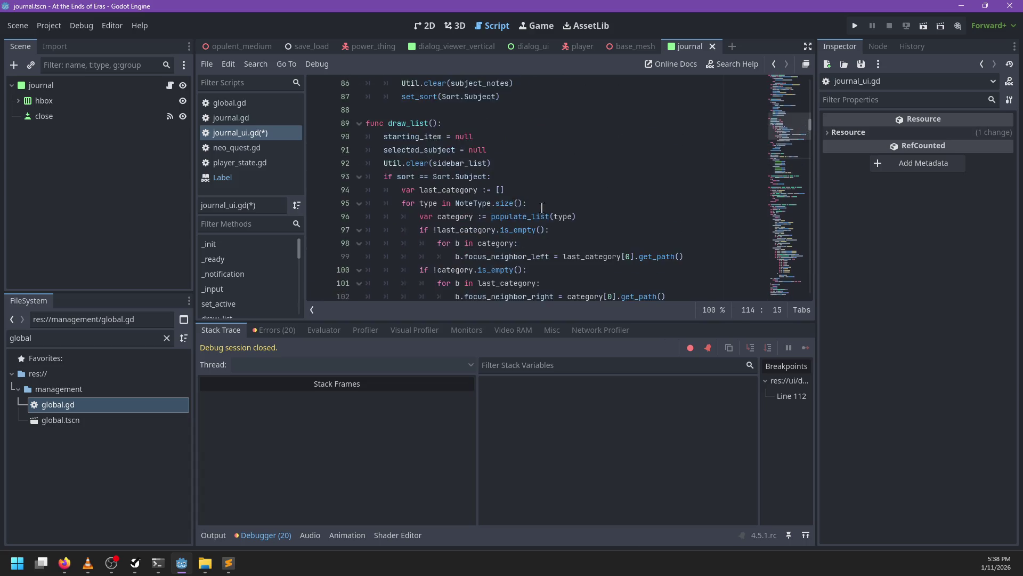
pyautogui.scroll(5, 541, 212)
pyautogui.scroll(-7, 541, 212)
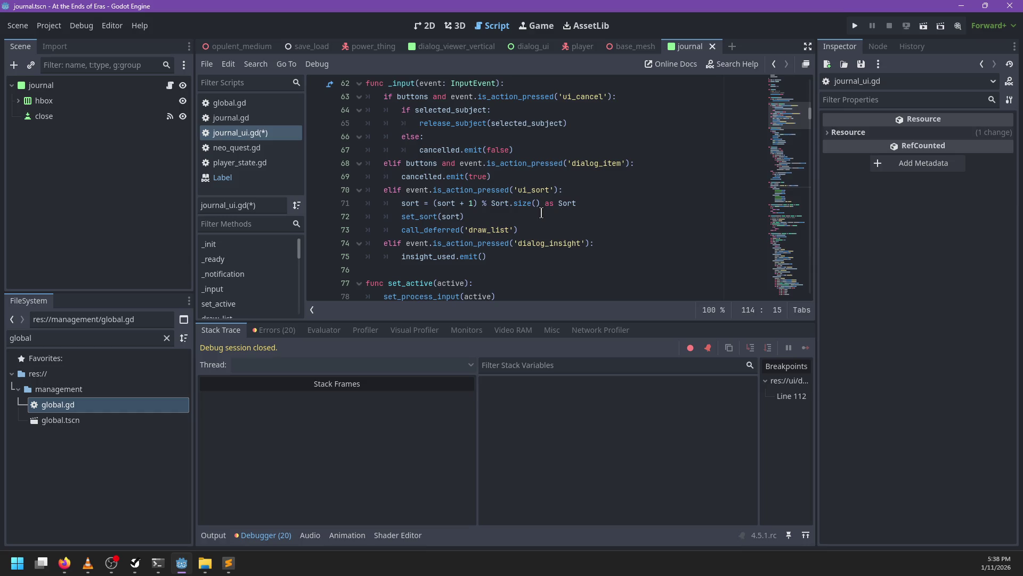
# - Search for sort( calls and sort_ until sort_label is found, then close the search
pyautogui.hotkey('ctrl', 'f')
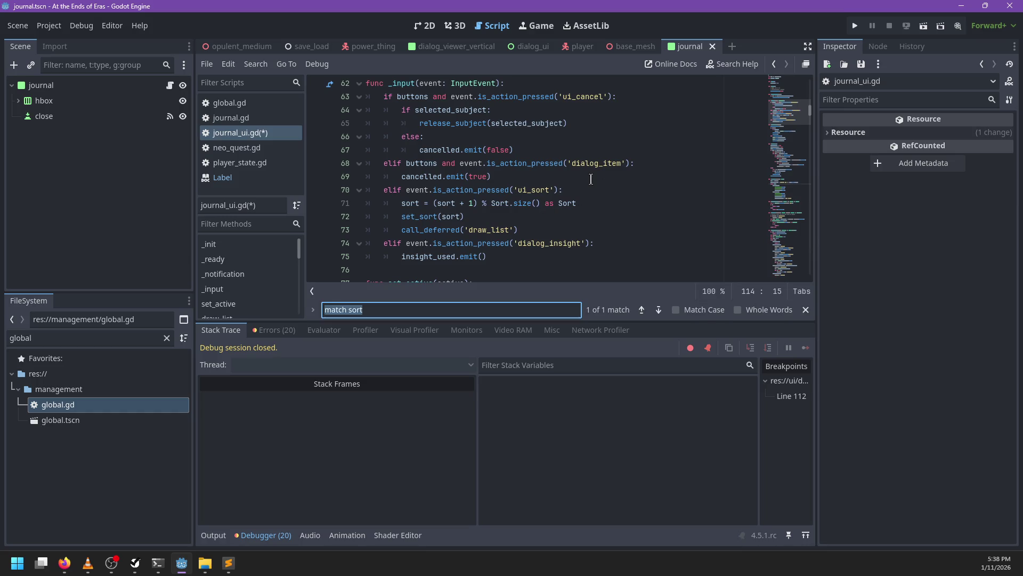
pyautogui.write('.sort')
pyautogui.press('Home')
pyautogui.press('Delete')
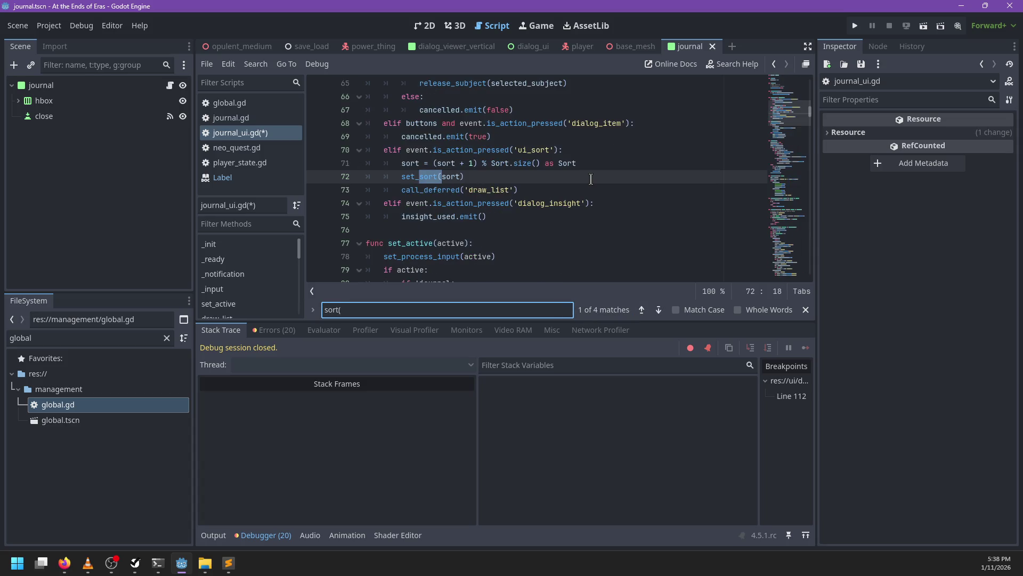
pyautogui.press('Return')
pyautogui.press('Return')
pyautogui.press('Return')
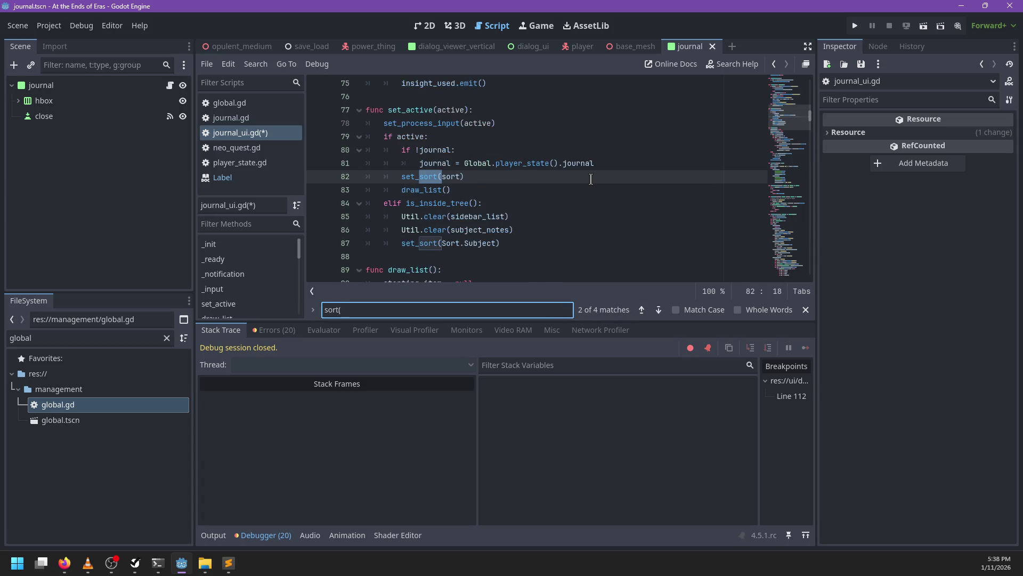
pyautogui.press('BackSpace')
pyautogui.press('BackSpace')
pyautogui.press('BackSpace')
pyautogui.write('sort_custom')
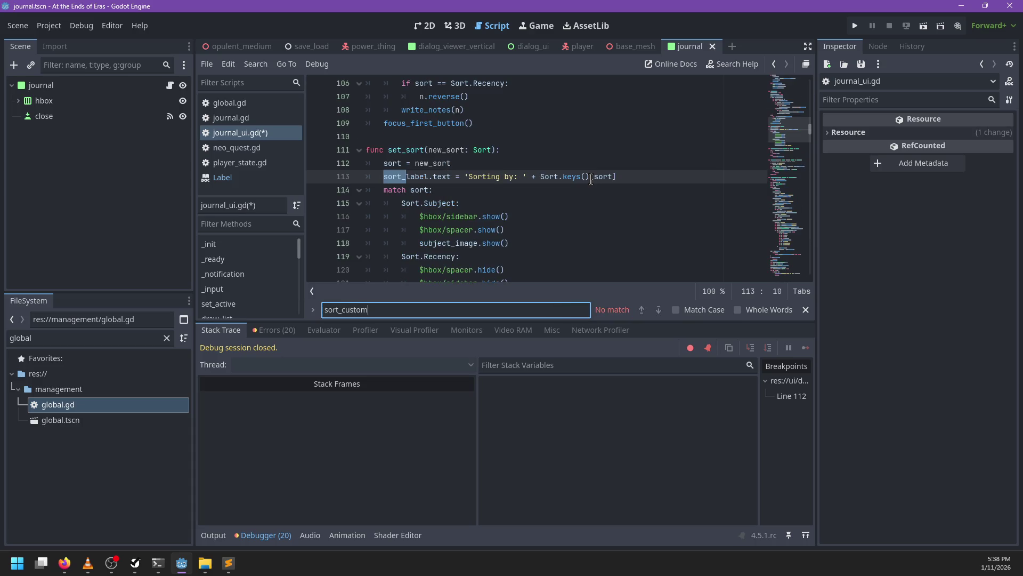
pyautogui.press('Escape')
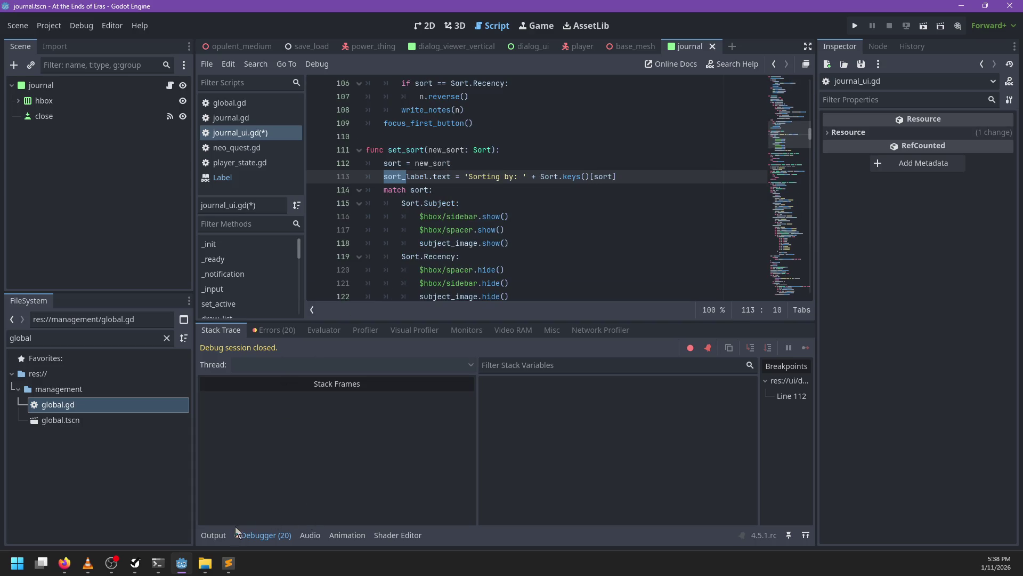
pyautogui.click(264, 535)
# - Collapse the debugger panel and read through journal_ui.gd up to the _input 'ui_sort' handler
pyautogui.click(622, 230)
pyautogui.scroll(-4, 622, 229)
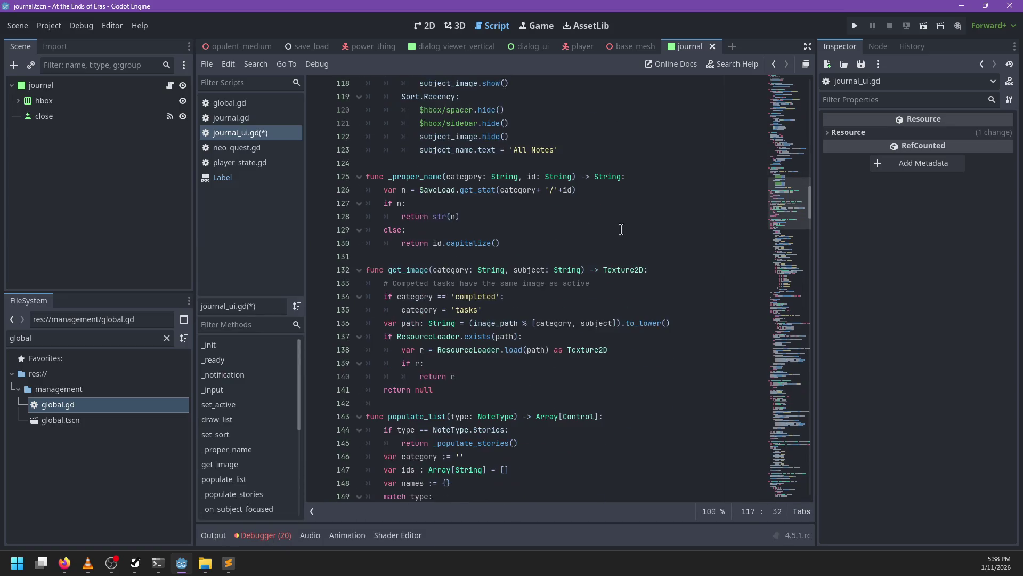
pyautogui.scroll(-12, 663, 211)
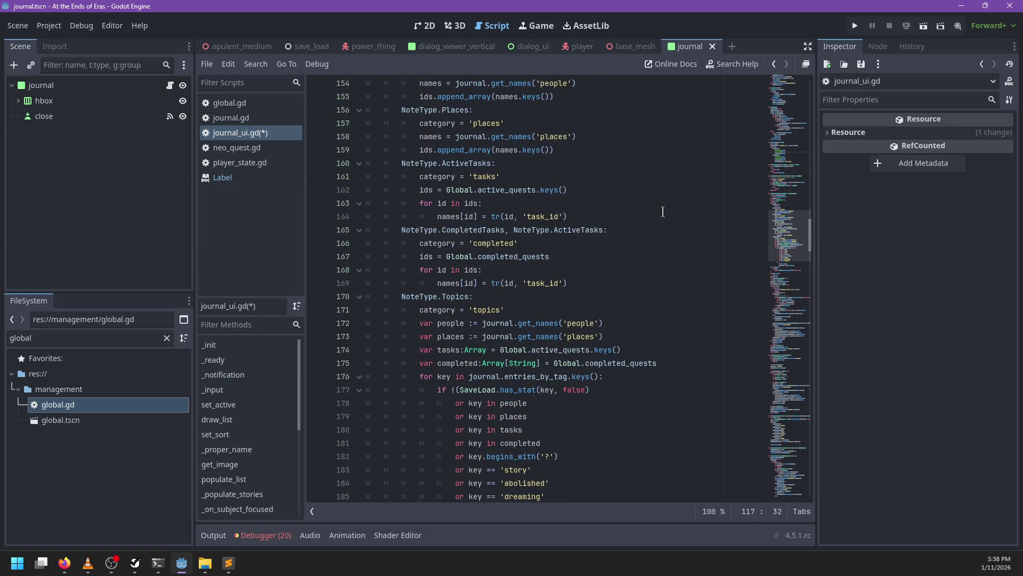
pyautogui.scroll(-4, 663, 212)
pyautogui.scroll(-4, 662, 212)
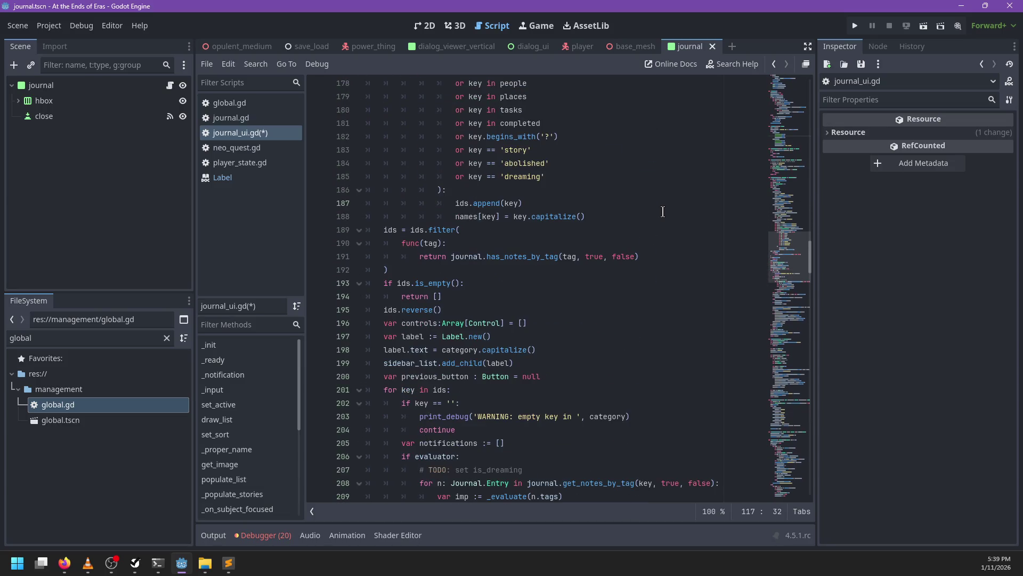
pyautogui.scroll(-3, 662, 212)
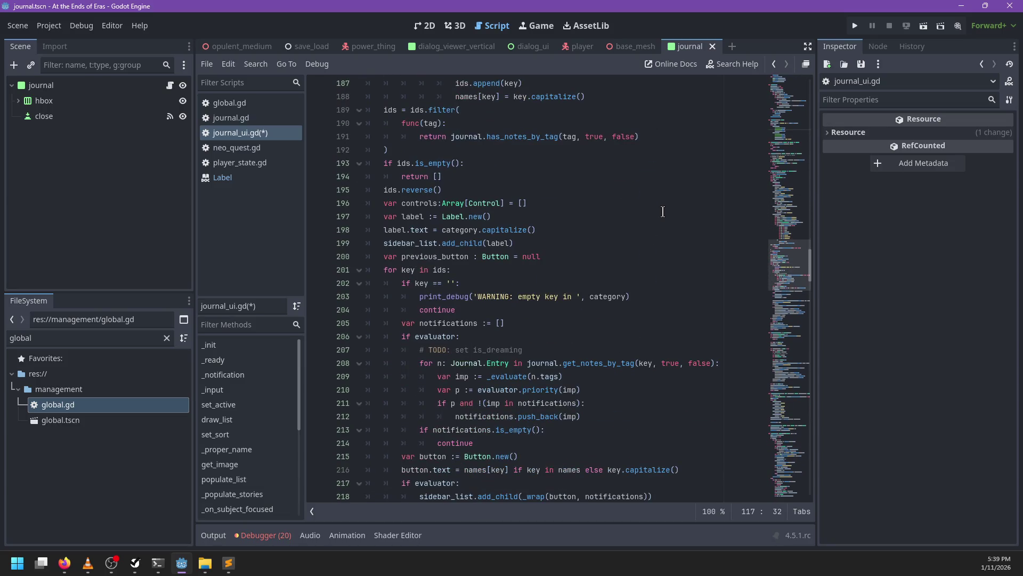
pyautogui.scroll(-2, 663, 212)
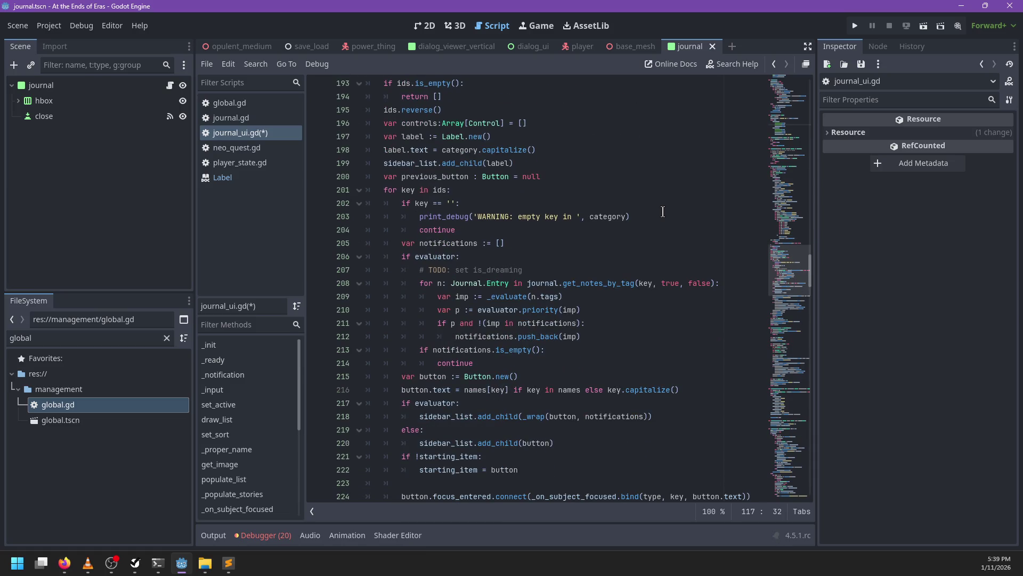
pyautogui.scroll(-4, 663, 212)
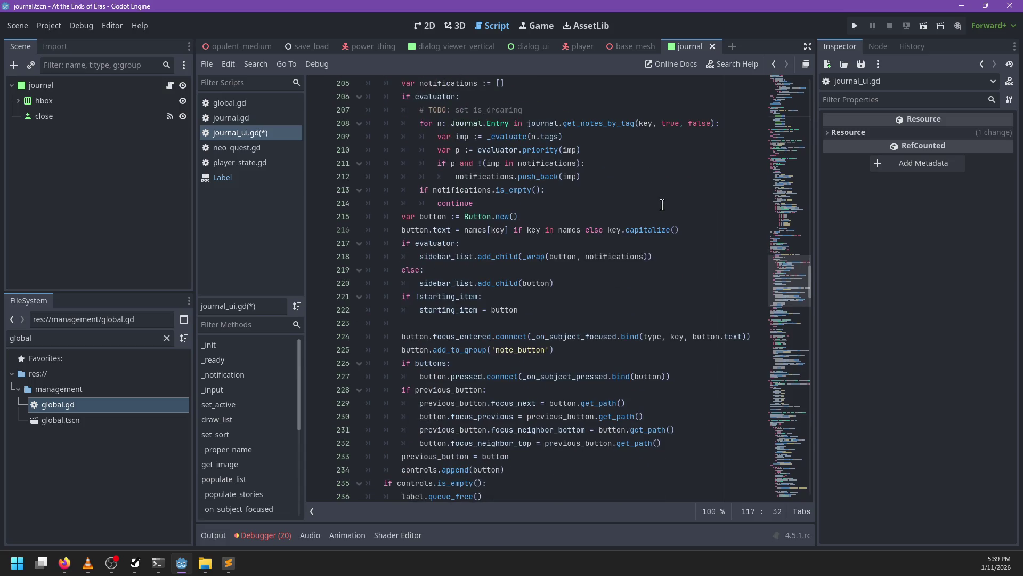
pyautogui.scroll(-3, 663, 202)
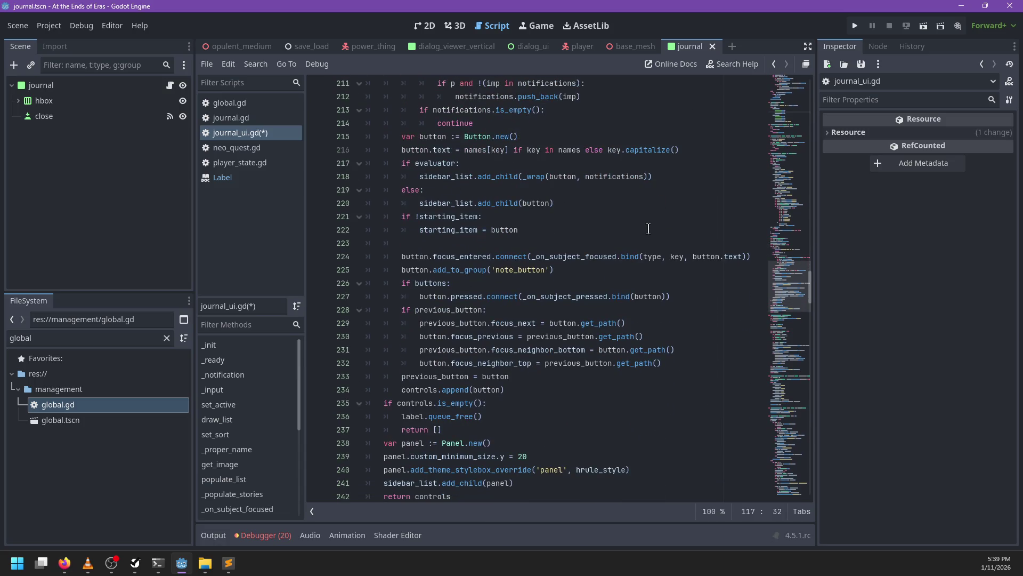
pyautogui.scroll(-2, 649, 229)
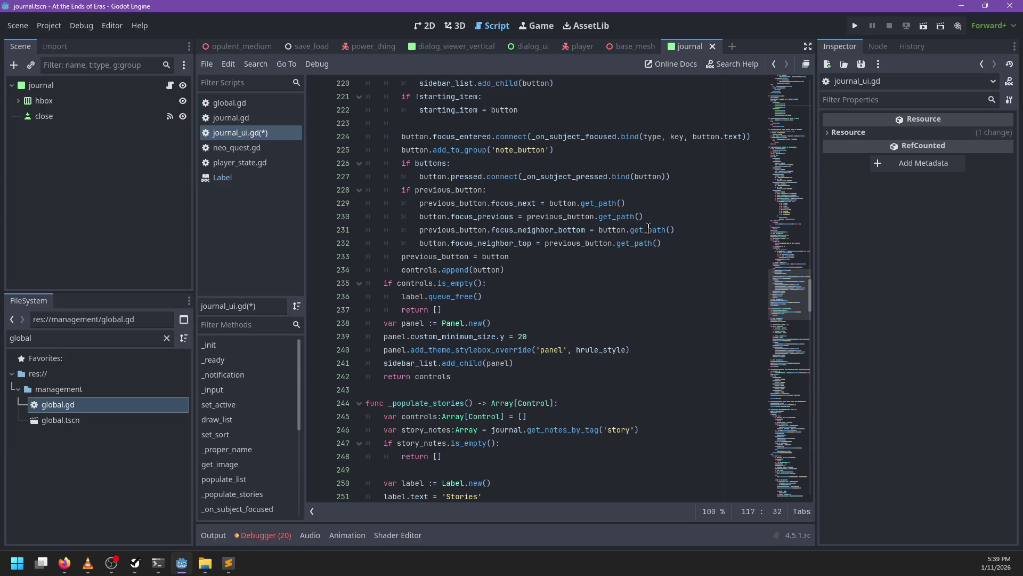
pyautogui.scroll(20, 650, 229)
pyautogui.scroll(6, 645, 230)
pyautogui.scroll(5, 646, 231)
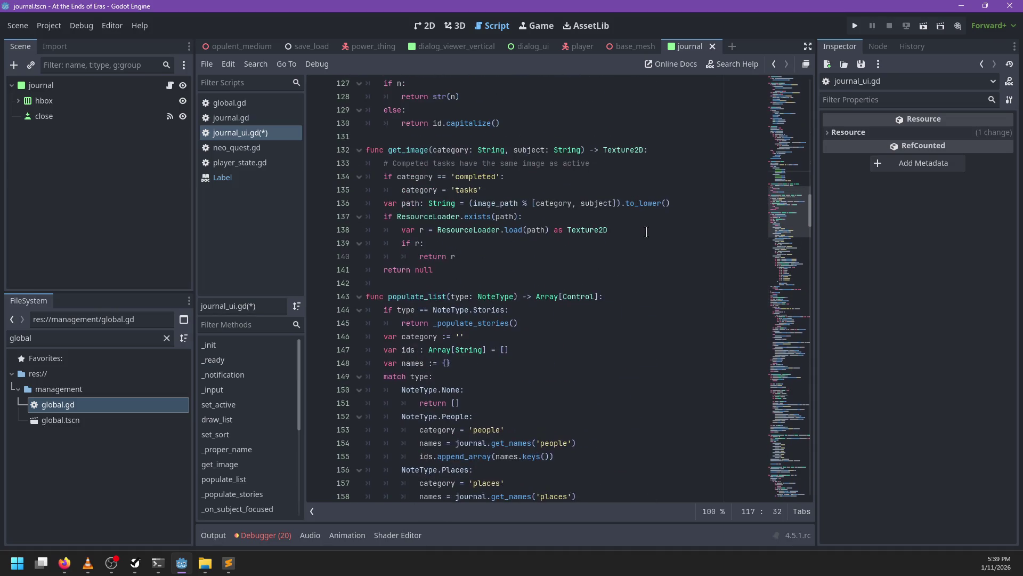
pyautogui.scroll(7, 648, 233)
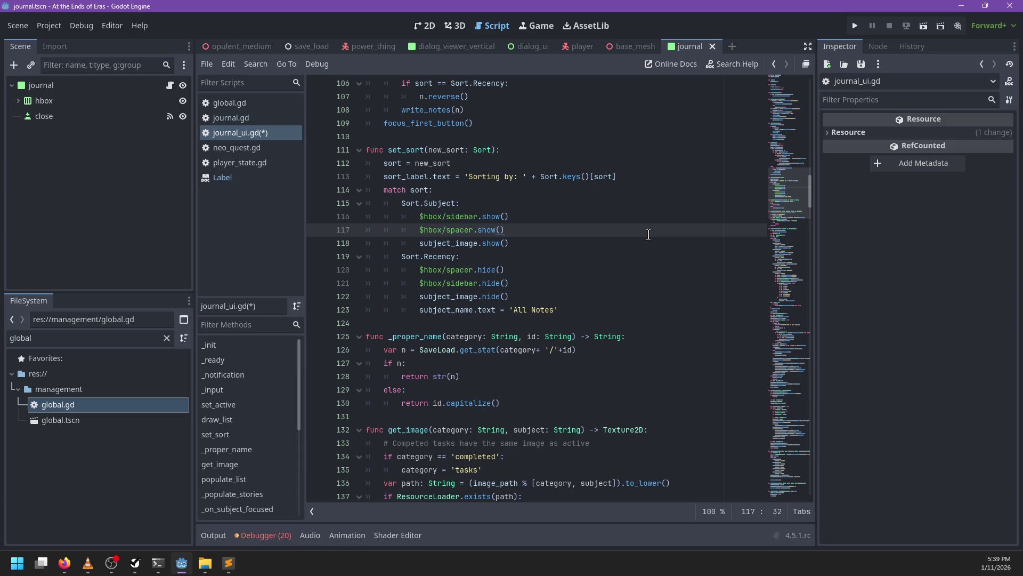
pyautogui.scroll(6, 648, 234)
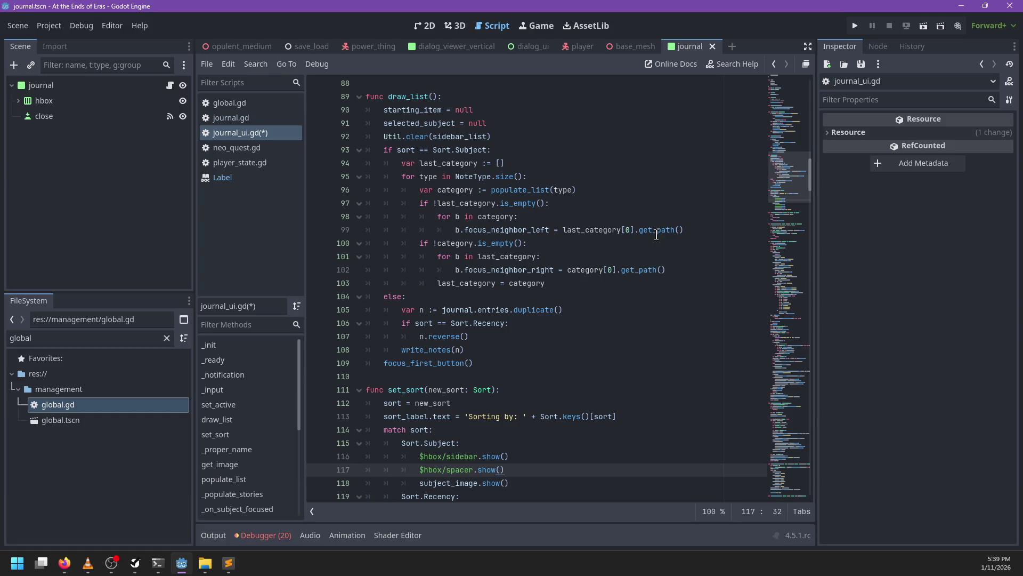
pyautogui.scroll(-2, 496, 356)
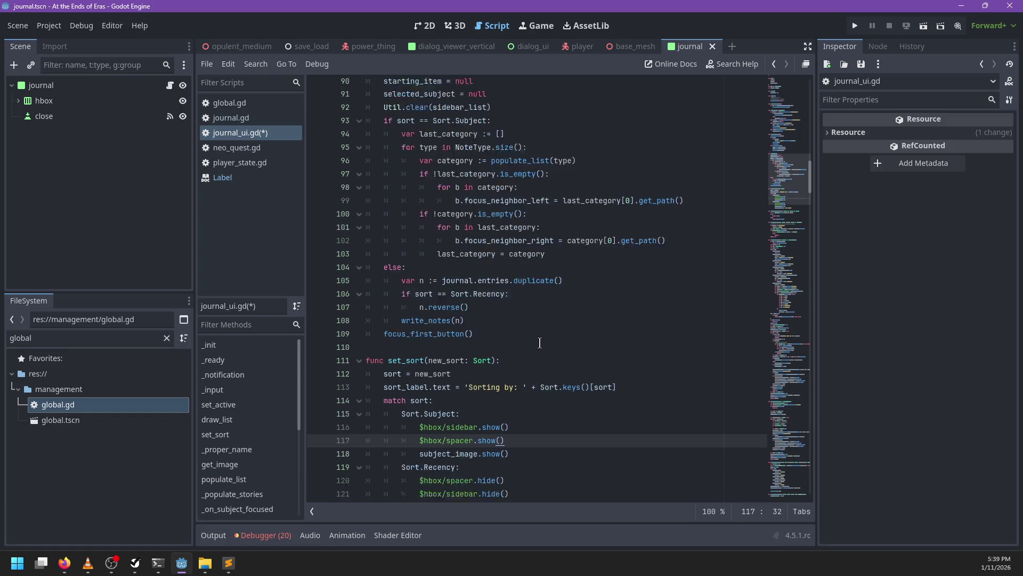
pyautogui.scroll(5, 445, 357)
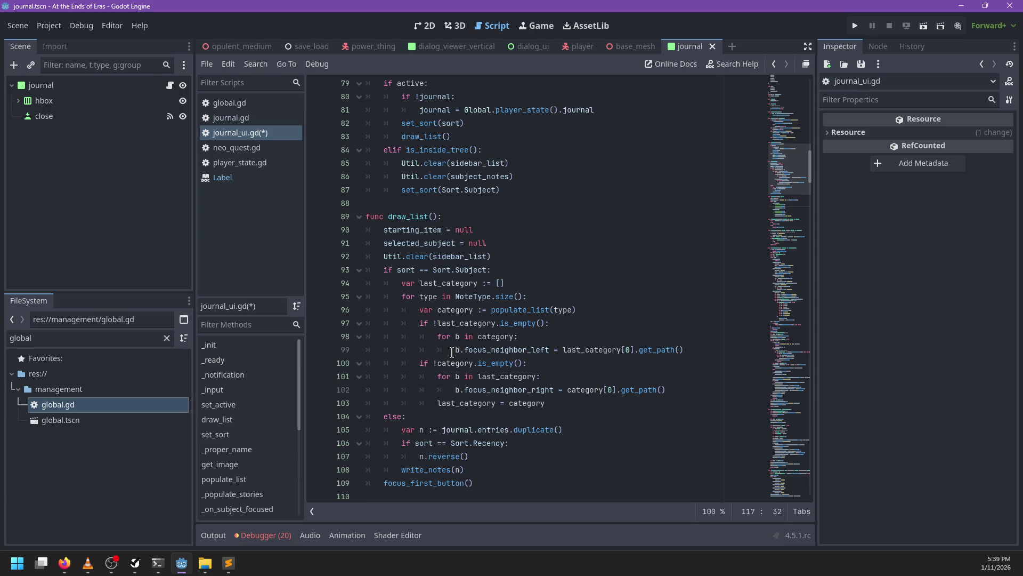
pyautogui.scroll(3, 452, 353)
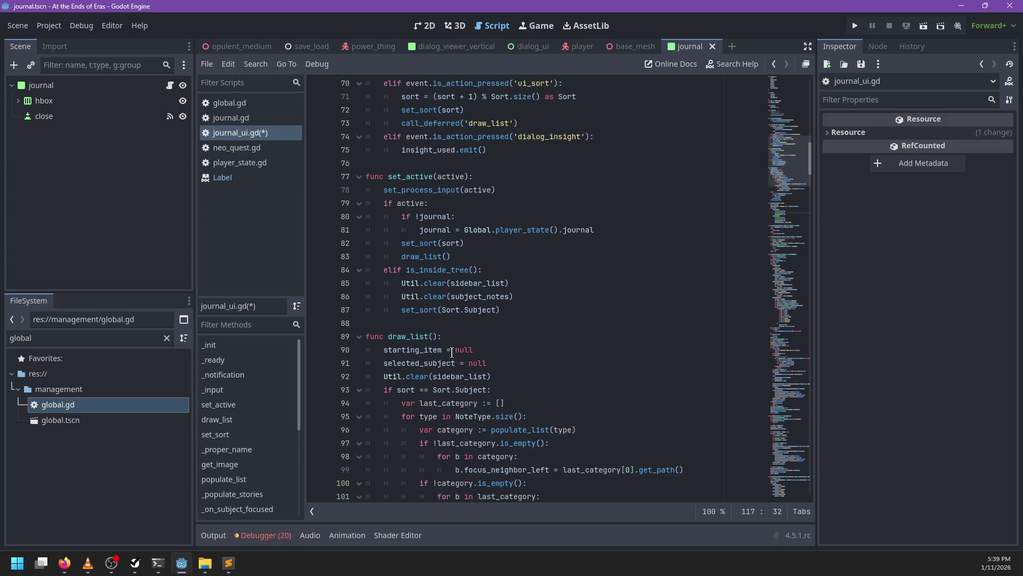
pyautogui.scroll(3, 452, 352)
pyautogui.scroll(1, 619, 307)
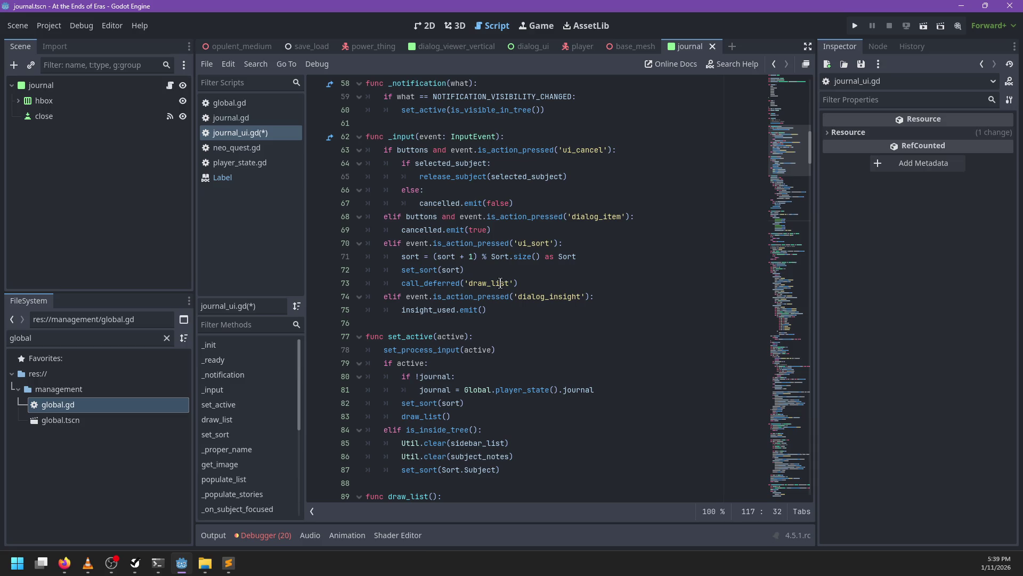
pyautogui.doubleClick(483, 283)
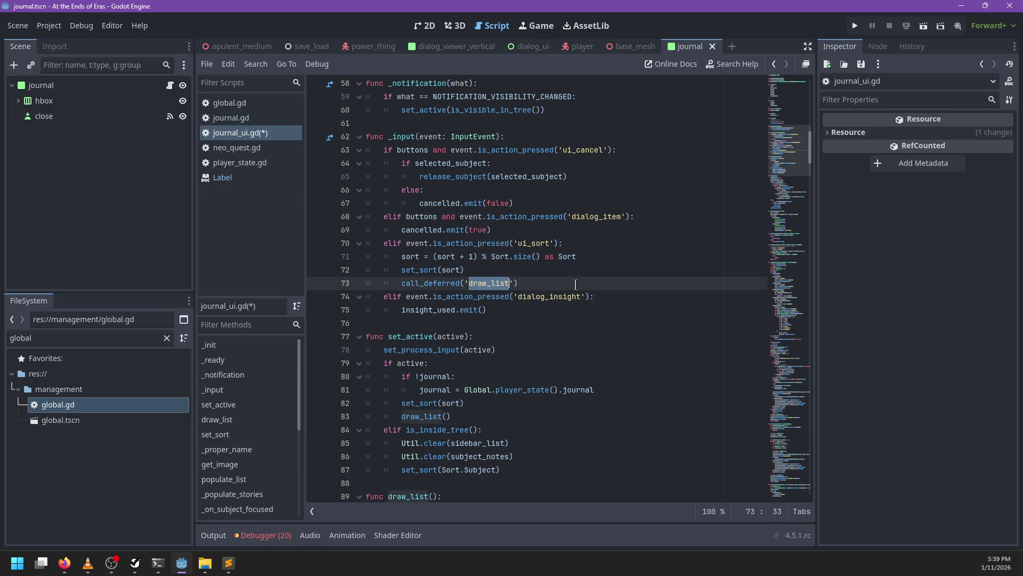
# - Rewrite line 73's call_deferred('draw_list') as draw_list.call_deferred()
pyautogui.press('Left')
pyautogui.hotkey('ctrl', 'shift', 'Left')
pyautogui.hotkey('ctrl', 'x')
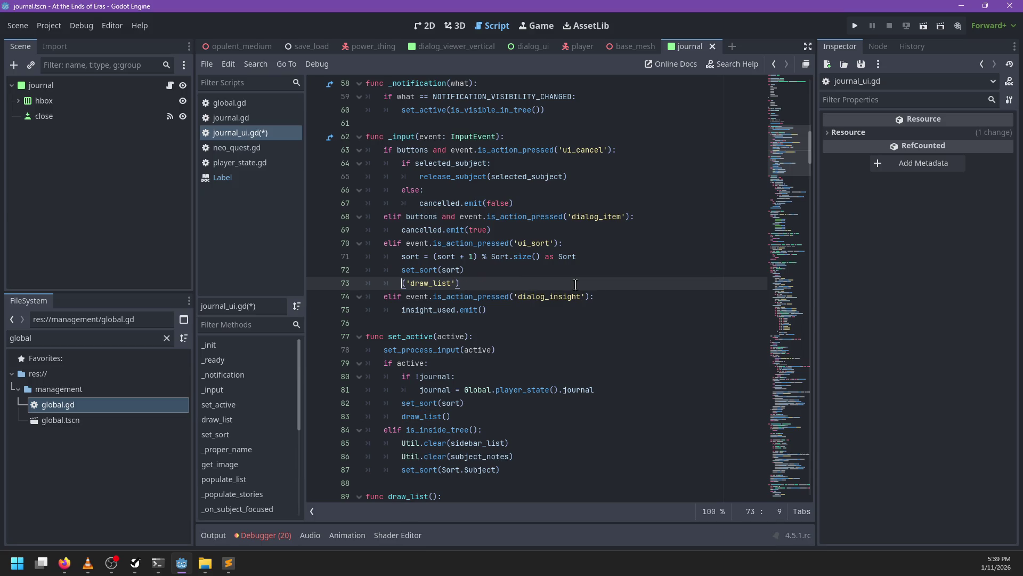
pyautogui.hotkey('ctrl', 'z')
pyautogui.hotkey('ctrl', 'd')
pyautogui.press('Escape')
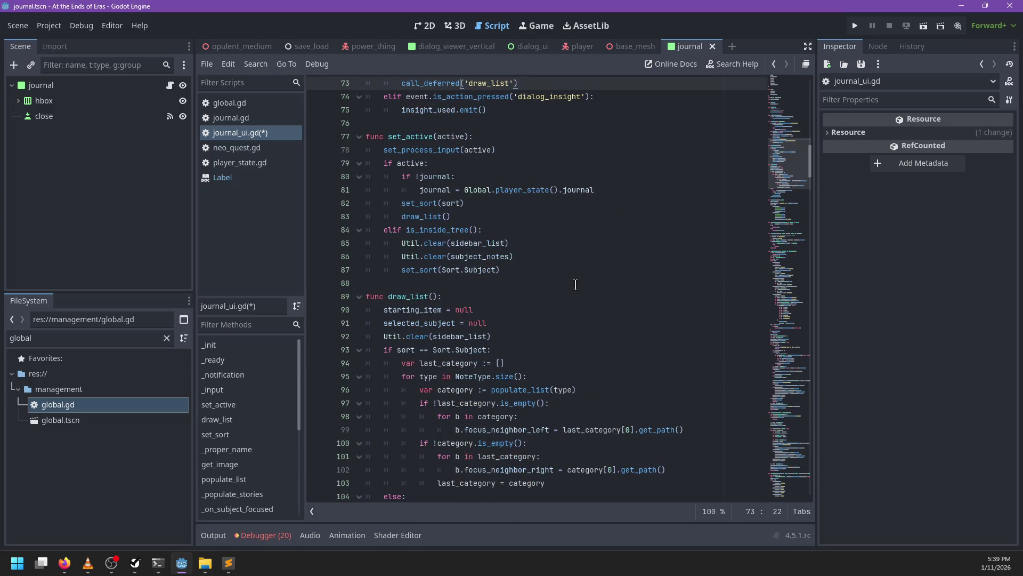
pyautogui.press('Right')
pyautogui.hotkey('ctrl', 'shift', 'Right')
pyautogui.press('Delete')
pyautogui.press('BackSpace')
pyautogui.press('BackSpace')
pyautogui.write('draw_list.')
pyautogui.press('Escape')
pyautogui.scroll(-5, 577, 285)
pyautogui.scroll(-11, 576, 285)
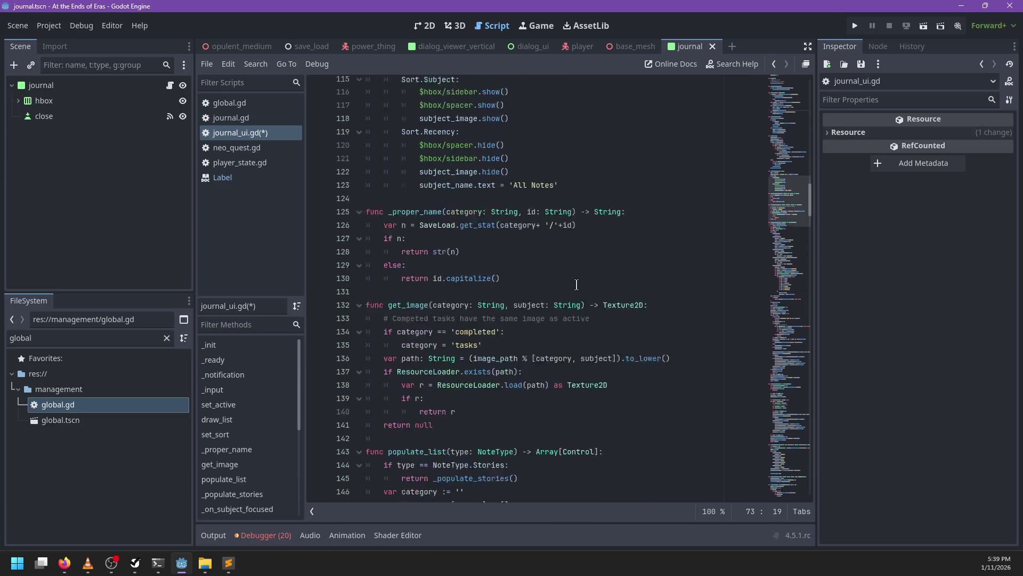
pyautogui.scroll(15, 577, 284)
# - Search for call_defer to confirm the match on line 73, then return to that line
pyautogui.hotkey('ctrl', 'f')
pyautogui.write('ca')
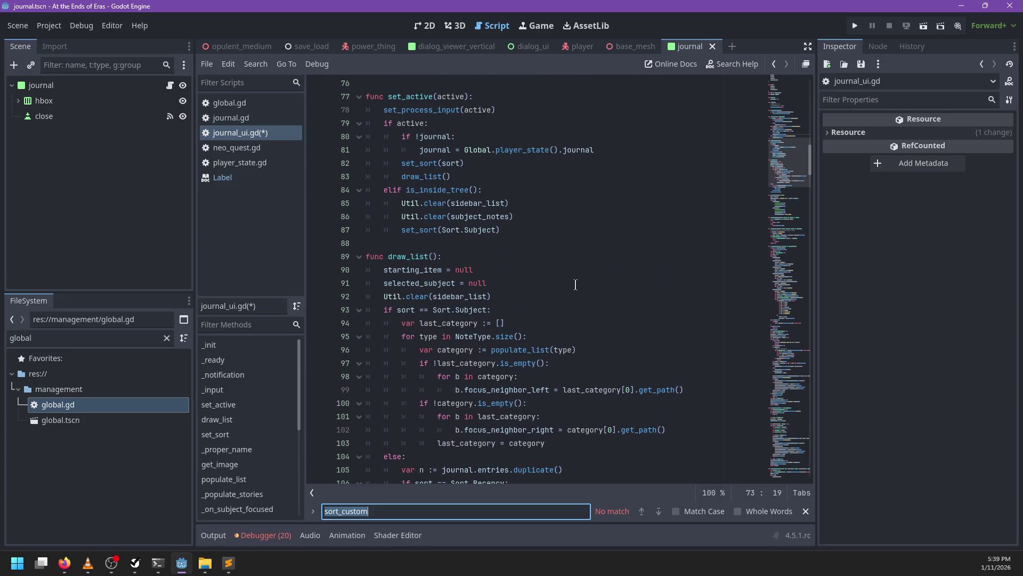
pyautogui.write('ll-defe')
pyautogui.press('BackSpace')
pyautogui.press('BackSpace')
pyautogui.press('BackSpace')
pyautogui.write('l_defer')
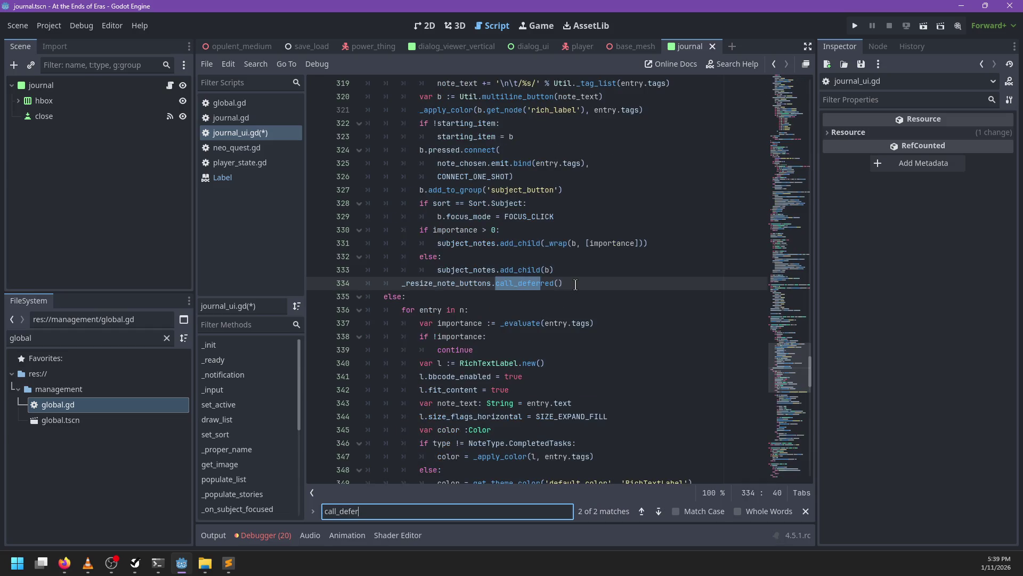
pyautogui.press('Return')
pyautogui.press('Escape')
pyautogui.click(554, 278)
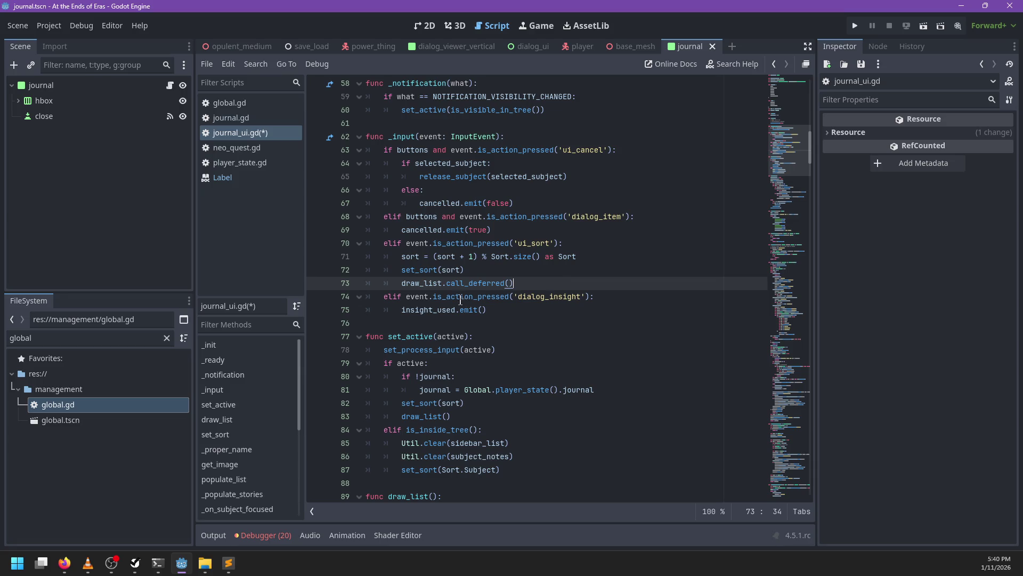
pyautogui.keyDown('ctrl'); pyautogui.click(421, 281); pyautogui.keyUp('ctrl')
# - Inspect draw_list's reverse call for Sort.Recency on line 107, then go to write_notes at line 307
pyautogui.scroll(-2, 529, 299)
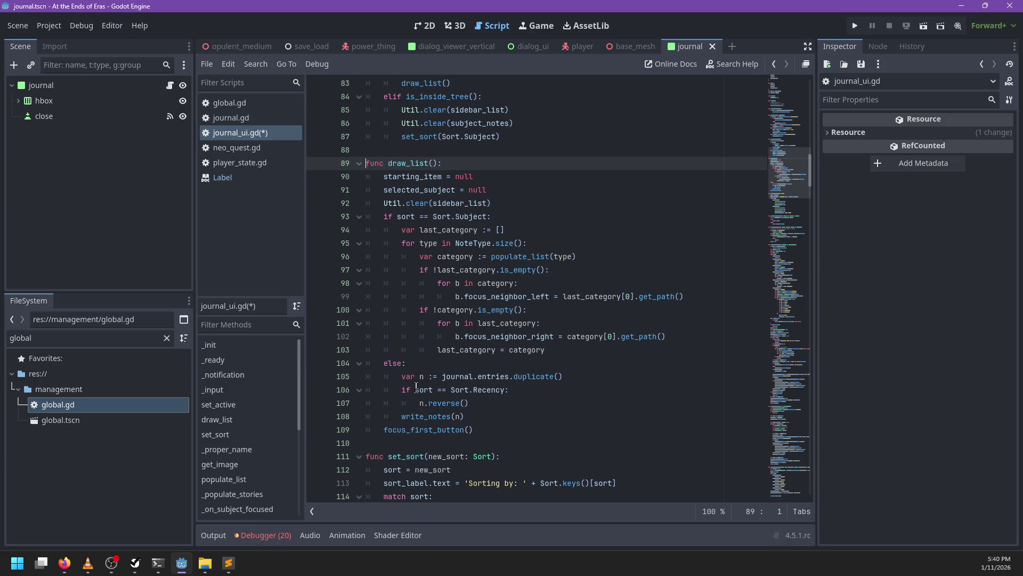
pyautogui.click(433, 402)
pyautogui.doubleClick(433, 402)
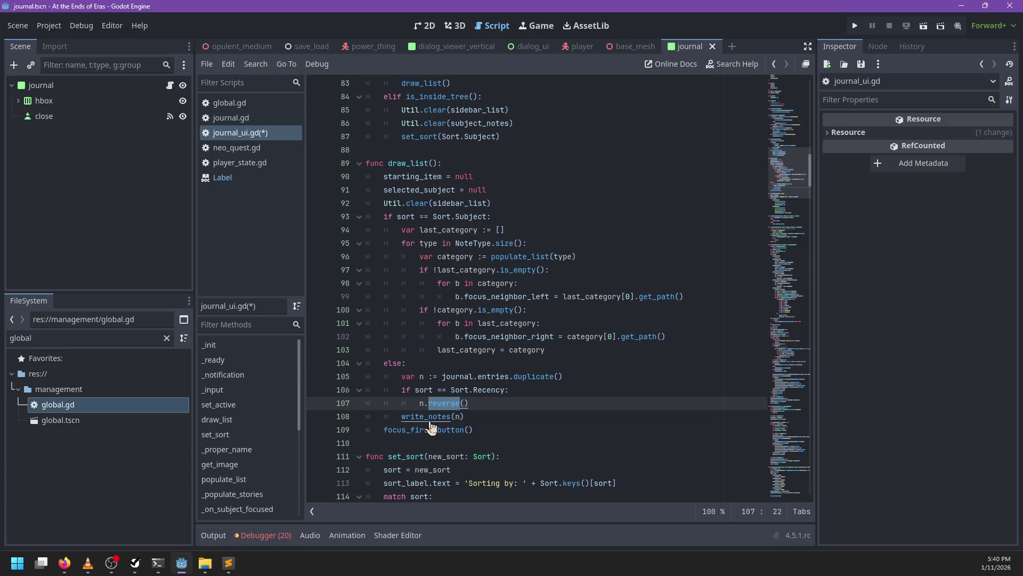
pyautogui.keyDown('ctrl'); pyautogui.click(430, 418); pyautogui.keyUp('ctrl')
pyautogui.scroll(-8, 646, 277)
pyautogui.scroll(-10, 647, 277)
pyautogui.scroll(-5, 646, 276)
pyautogui.scroll(19, 647, 275)
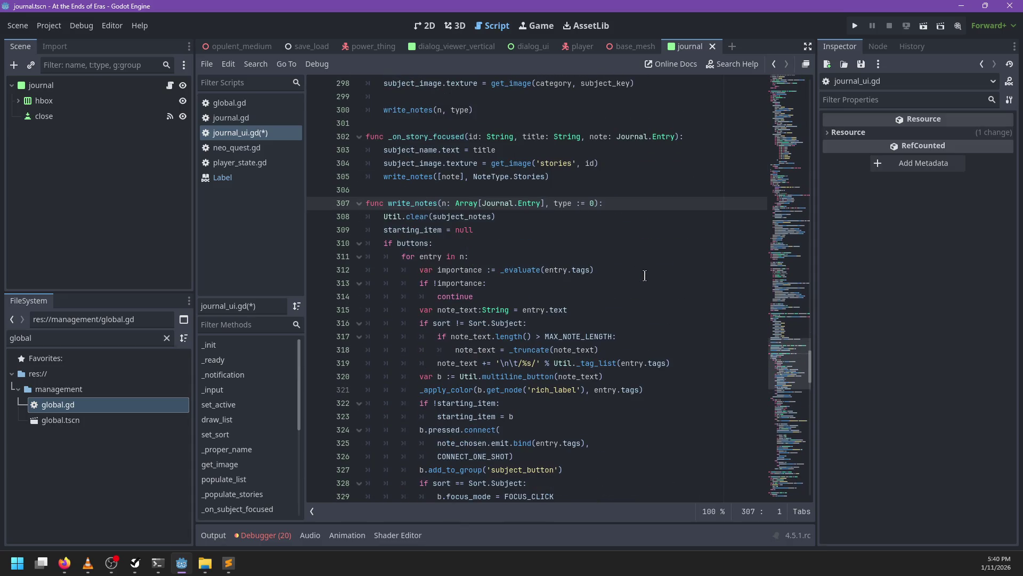
# - Fold write_notes' if buttons: block, hiding lines 311–334, and scroll through the remaining code
pyautogui.doubleClick(492, 205)
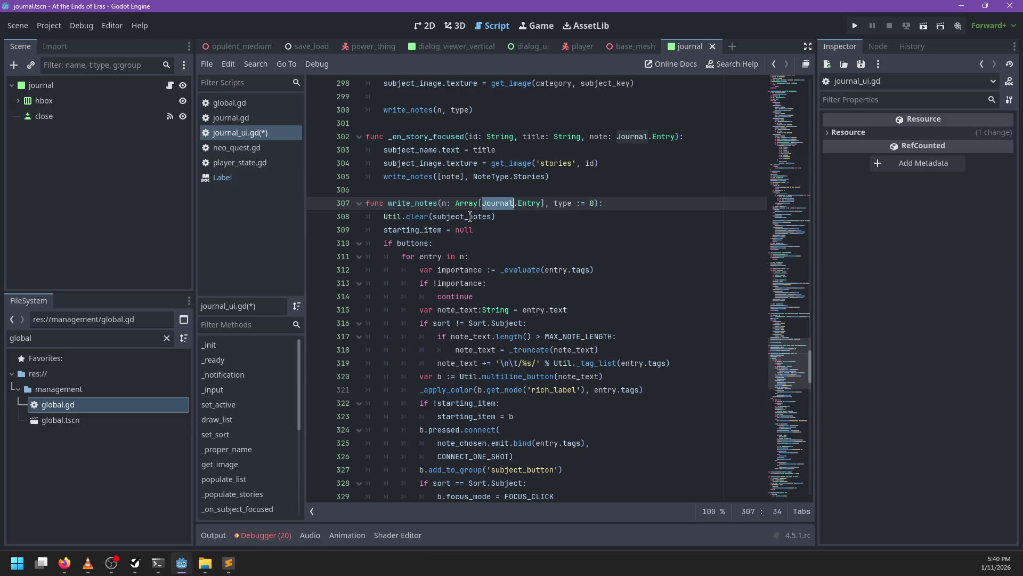
pyautogui.click(442, 203)
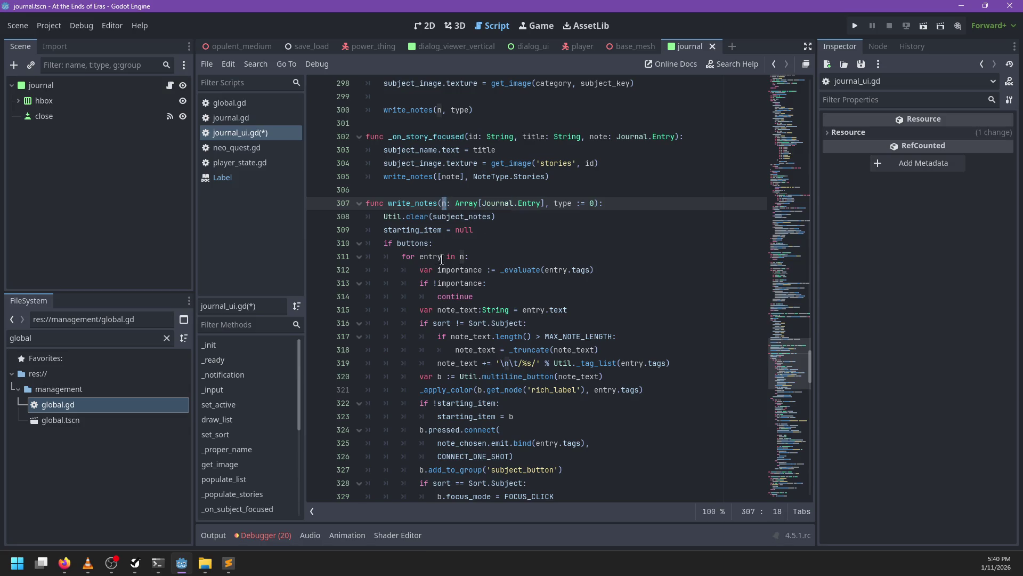
pyautogui.scroll(-9, 464, 233)
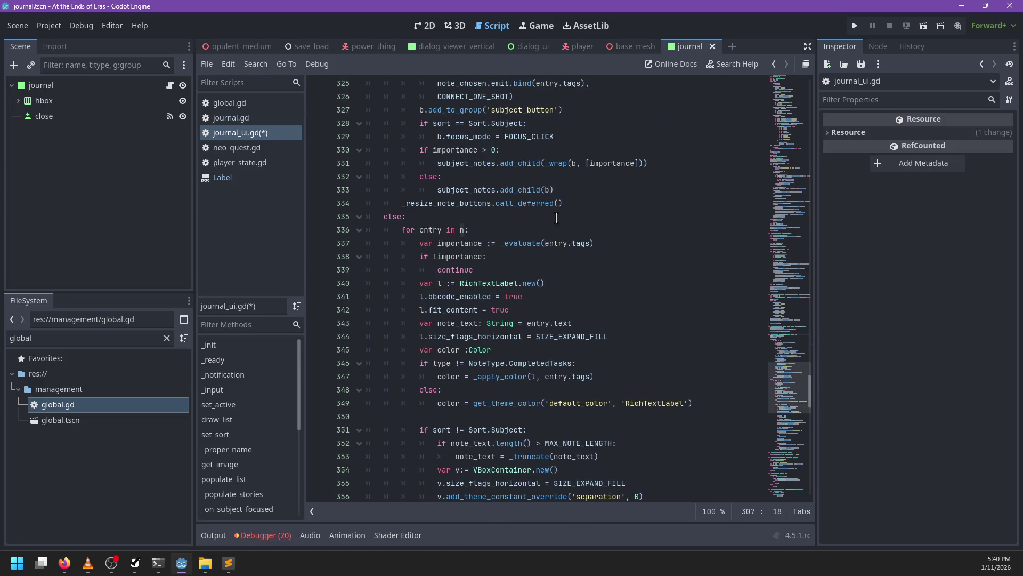
pyautogui.scroll(8, 533, 217)
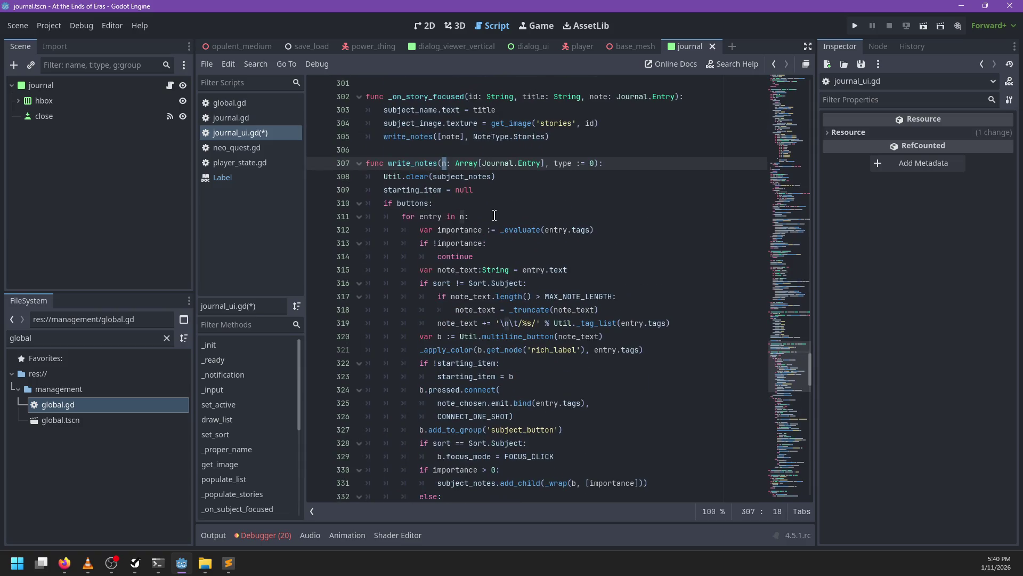
pyautogui.click(359, 203)
pyautogui.scroll(-1, 514, 264)
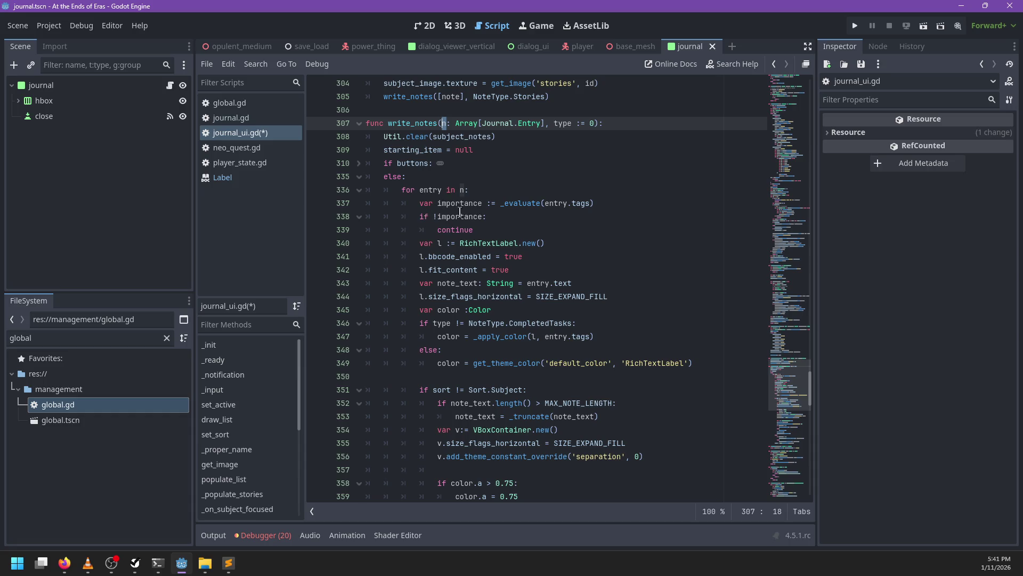
pyautogui.scroll(-1, 504, 238)
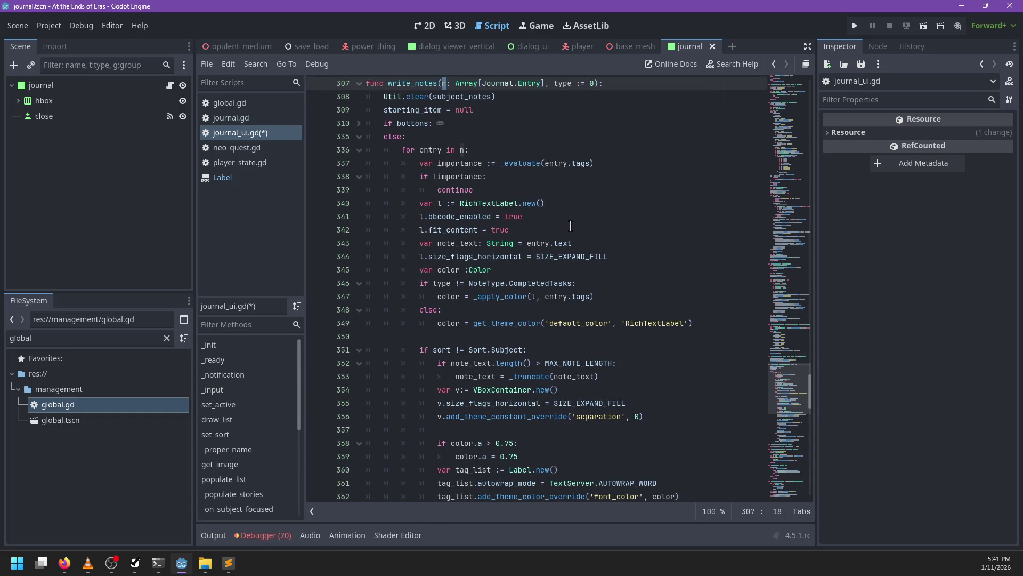
pyautogui.scroll(-2, 570, 226)
pyautogui.scroll(-1, 604, 210)
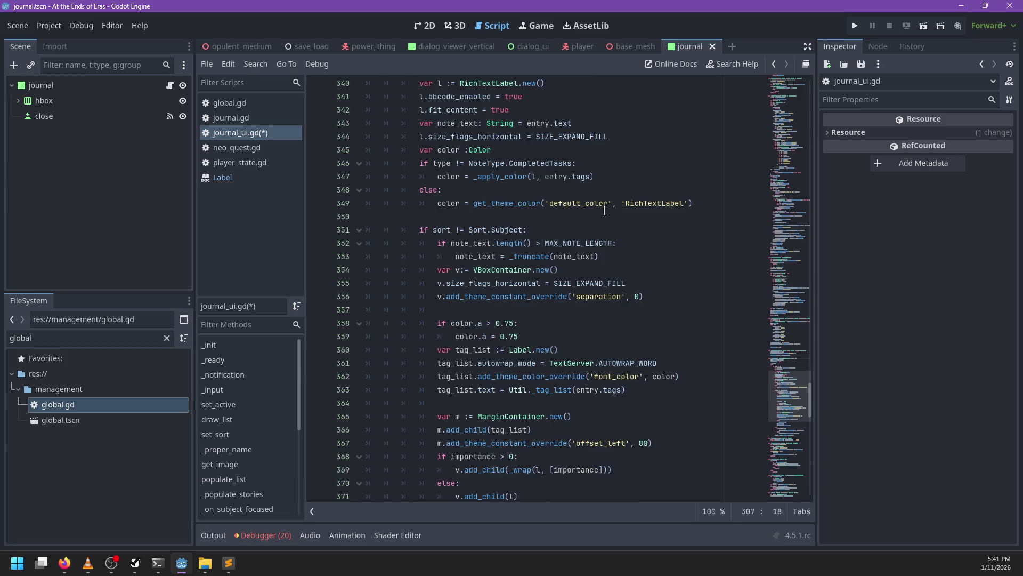
pyautogui.scroll(-5, 604, 210)
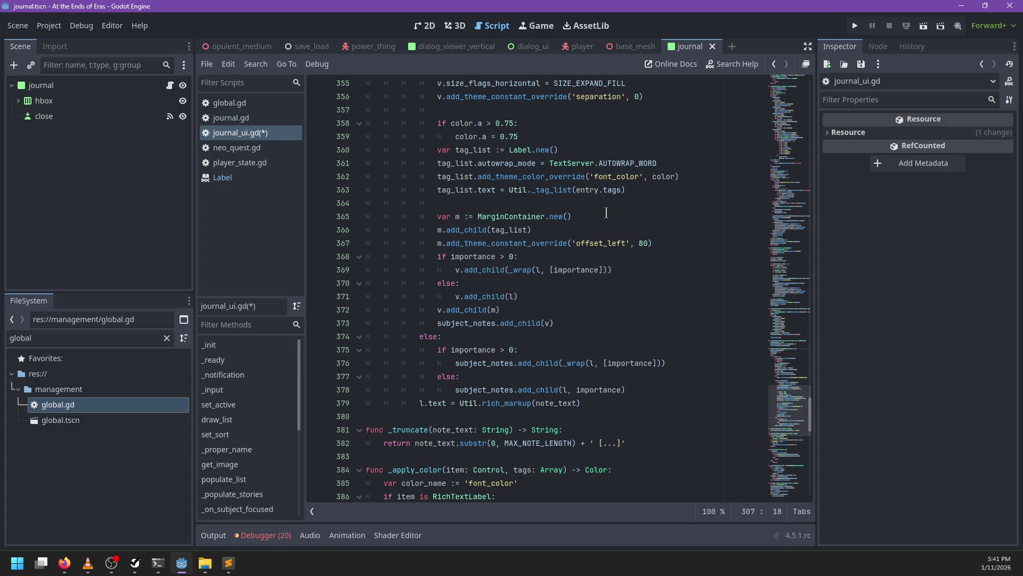
pyautogui.scroll(10, 569, 199)
pyautogui.scroll(7, 527, 178)
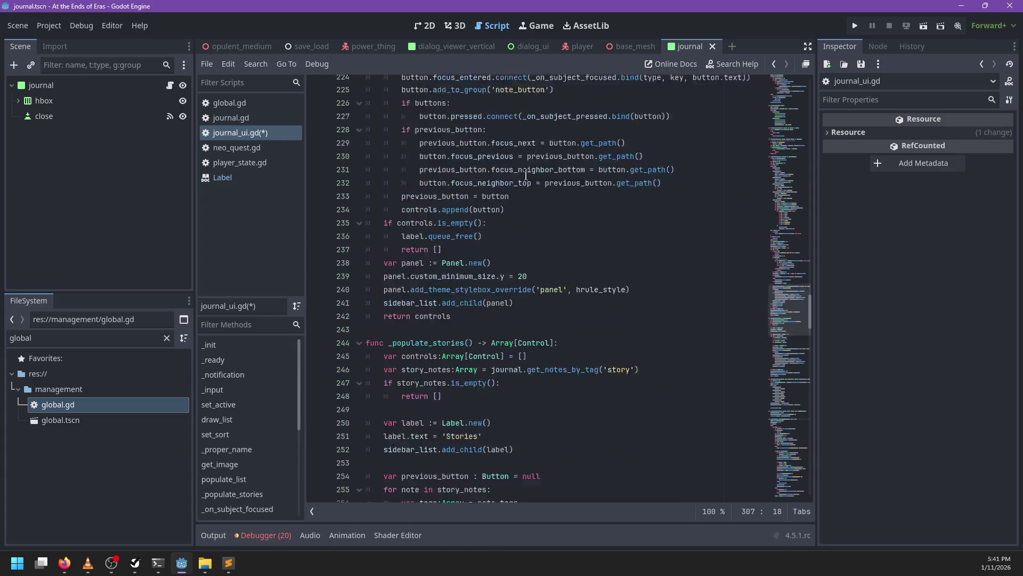
pyautogui.click(582, 51)
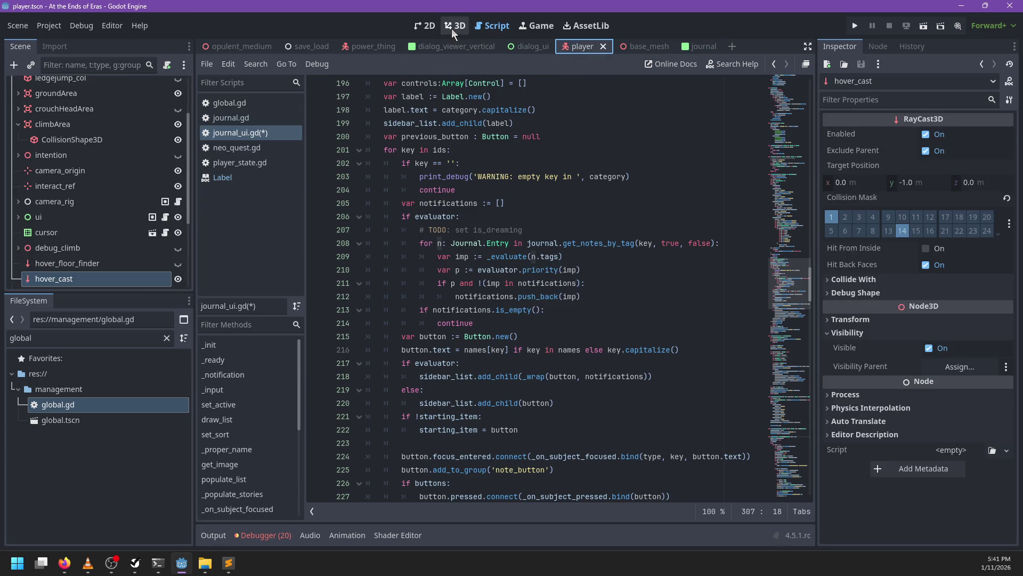
# - Show the player scene in the 2D editor and expand the ui node in the Scene tree
pyautogui.click(456, 27)
pyautogui.click(421, 29)
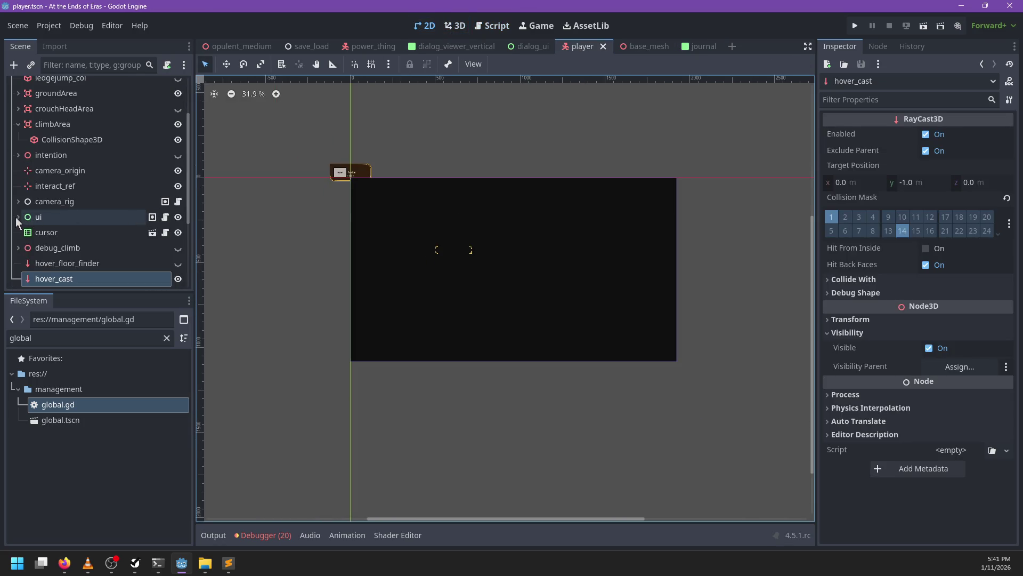
pyautogui.click(18, 216)
pyautogui.click(25, 248)
pyautogui.scroll(-3, 24, 261)
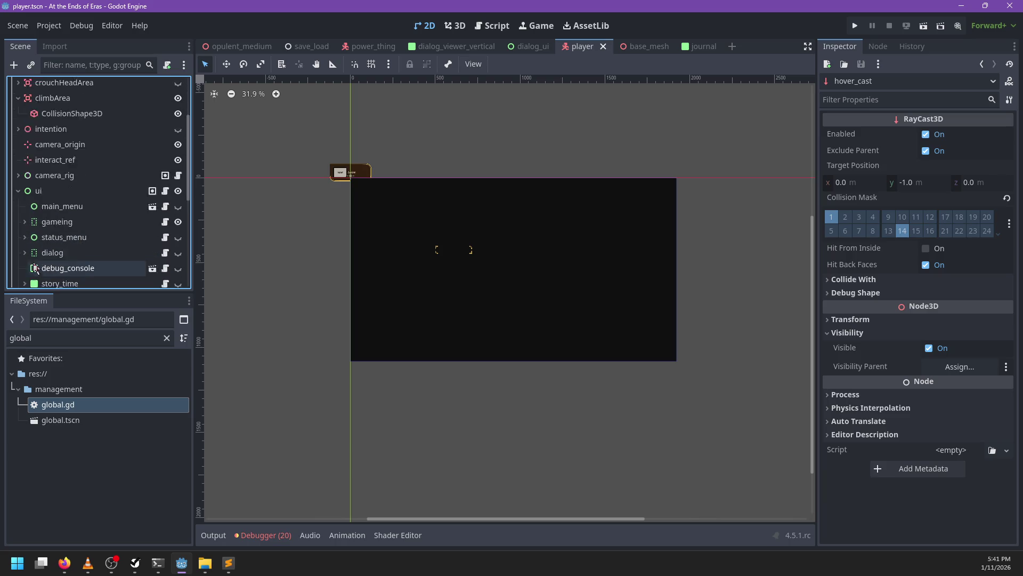
pyautogui.scroll(-3, 25, 265)
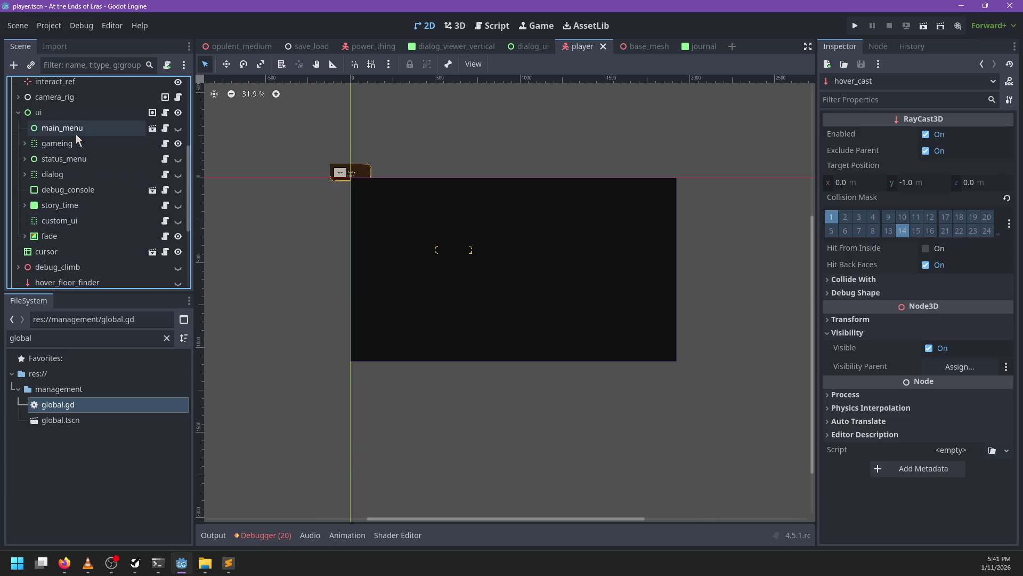
pyautogui.click(25, 143)
pyautogui.click(31, 158)
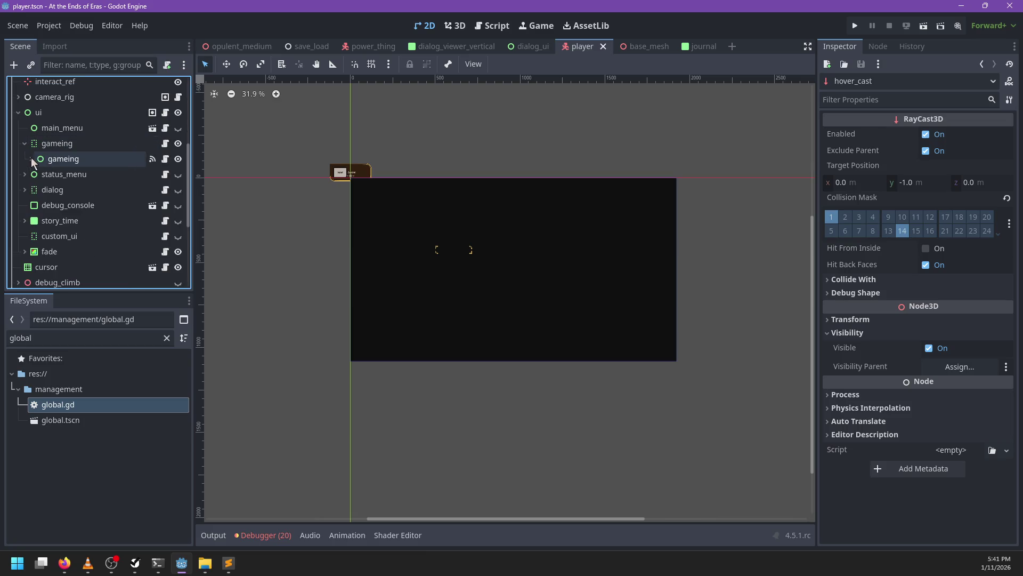
pyautogui.click(25, 144)
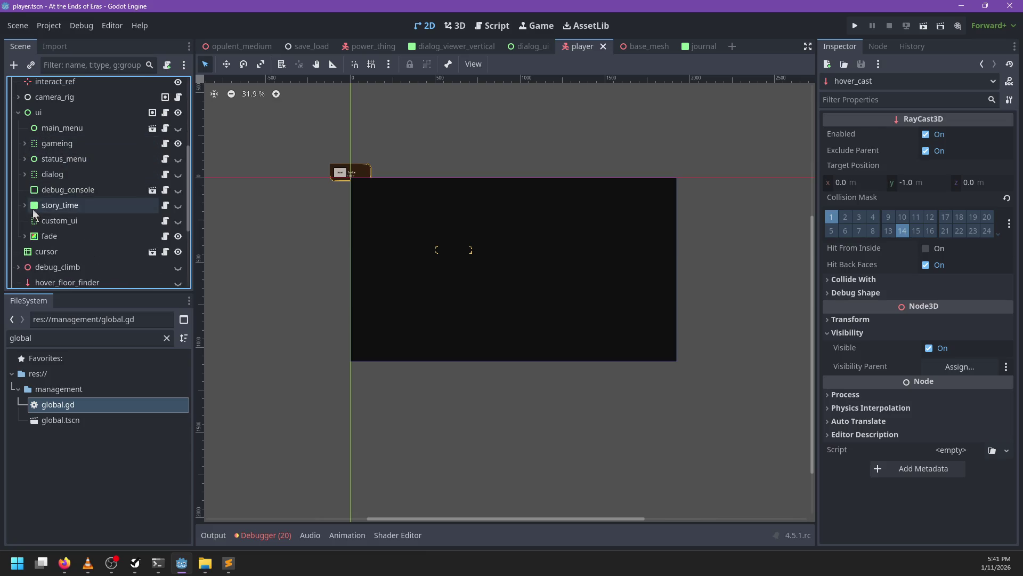
# - Open the dialog instance under ui as the dialog_ui scene and select its root dialog node
pyautogui.click(25, 174)
pyautogui.click(59, 190)
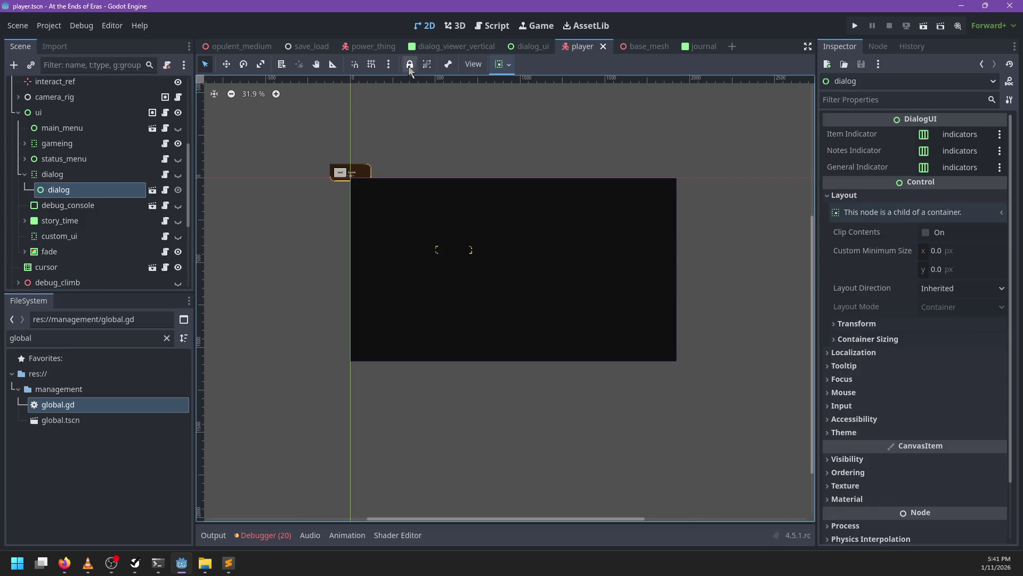
pyautogui.click(152, 189)
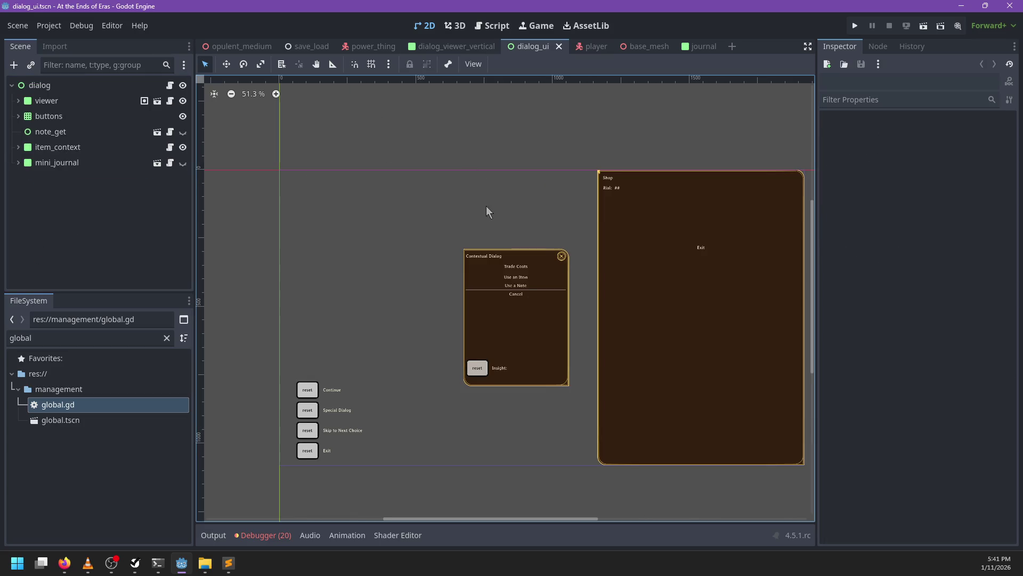
pyautogui.click(70, 86)
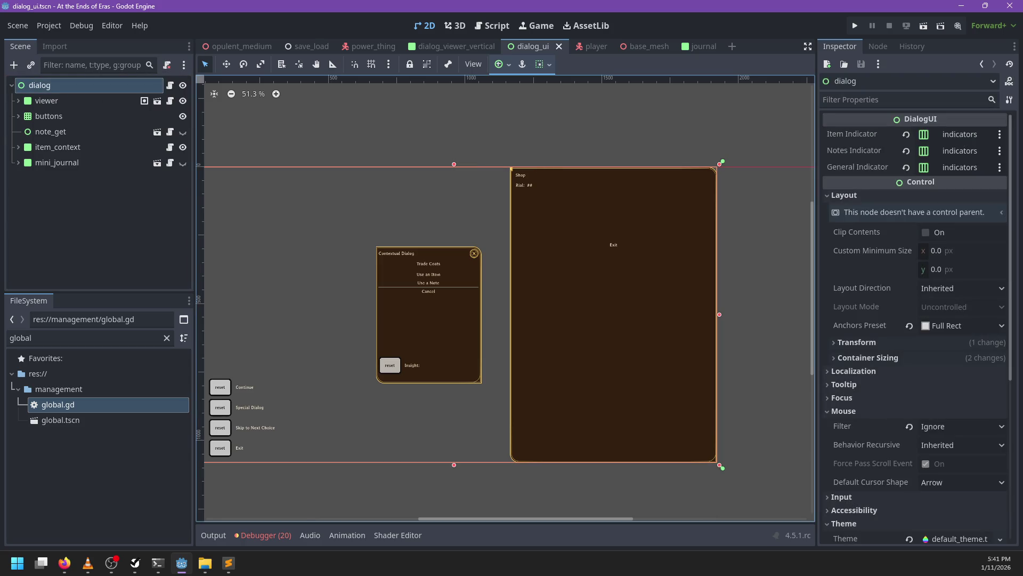
pyautogui.hotkey('alt', 'Tab')
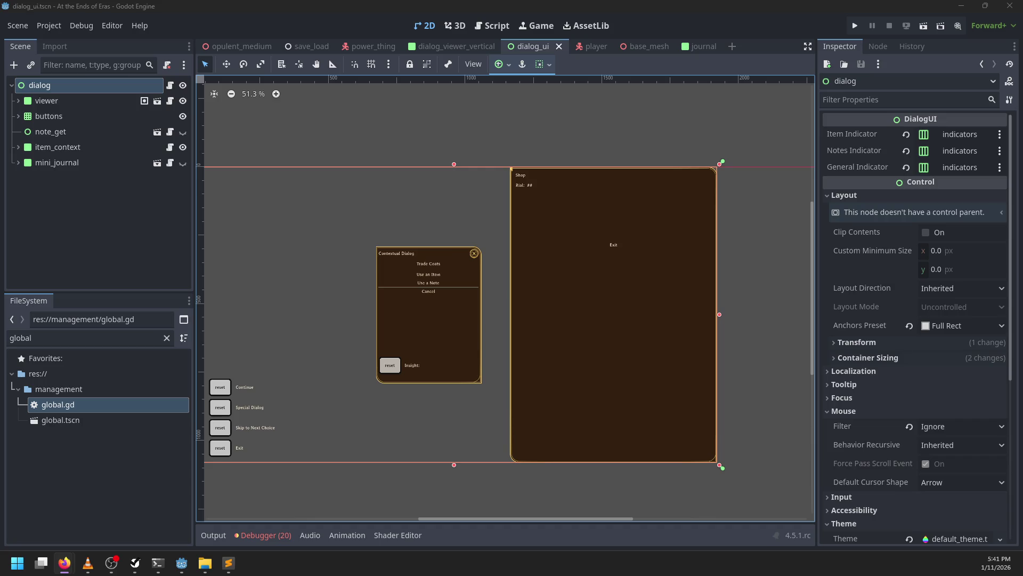
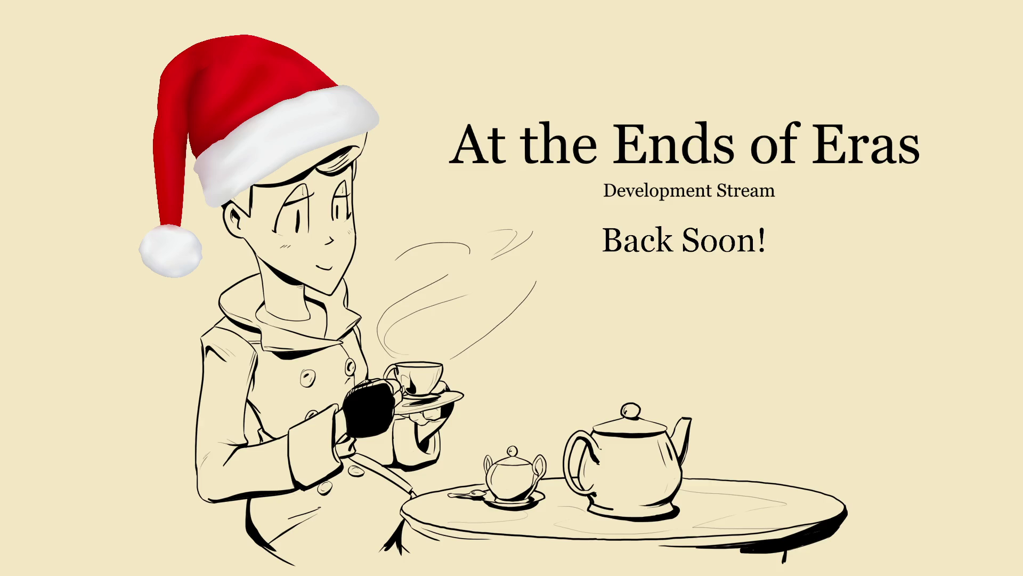
# - Zoom the dialog_ui canvas and bring up the Debugger's Errors list of 20 entries
pyautogui.scroll(-3, 346, 381)
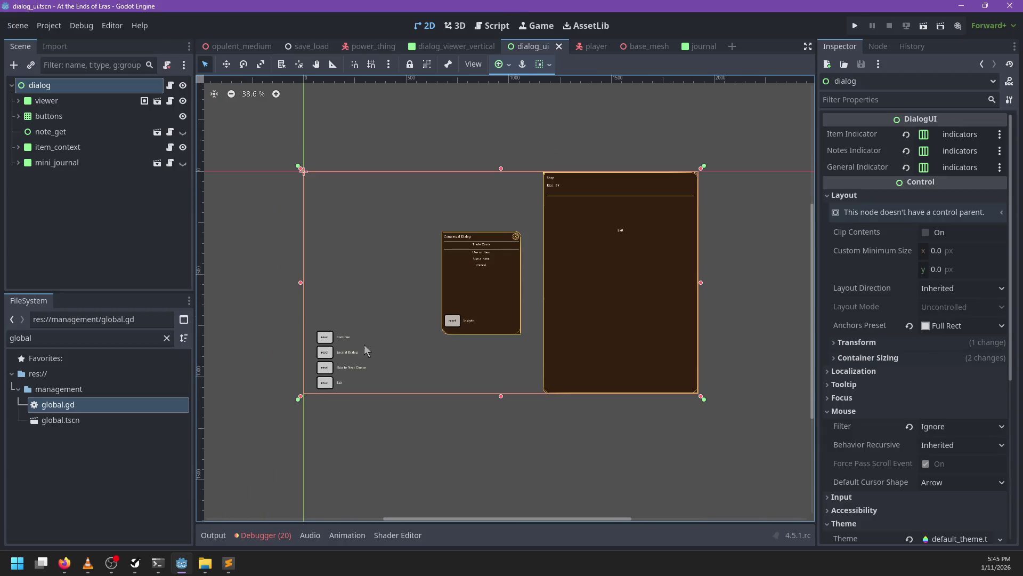
pyautogui.scroll(4, 368, 352)
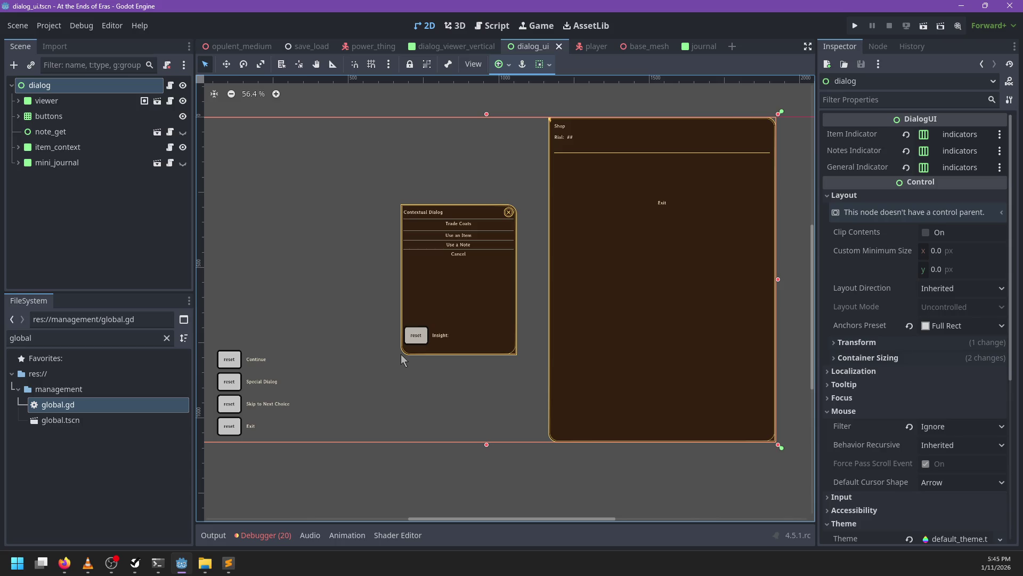
pyautogui.scroll(-2, 312, 346)
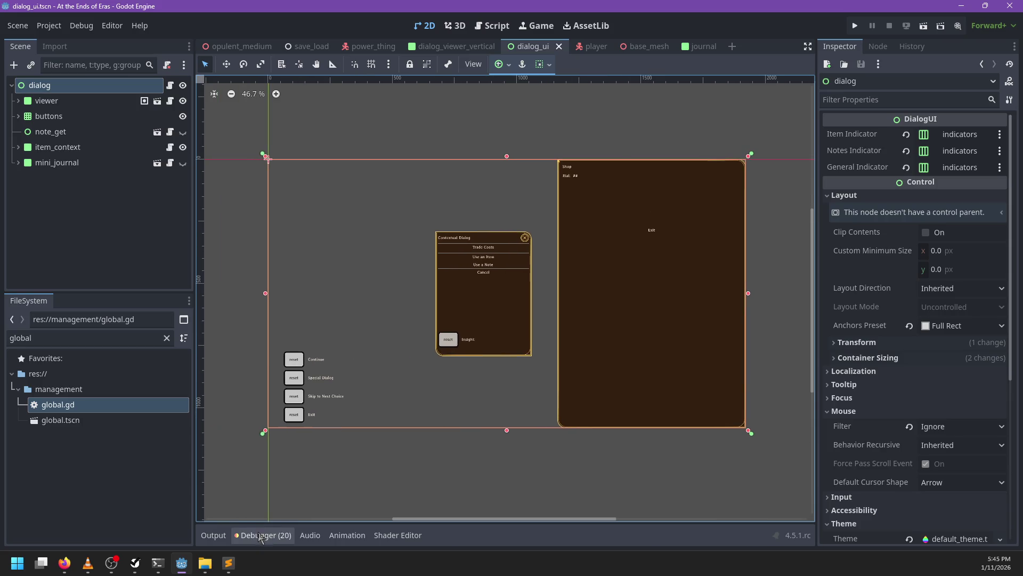
pyautogui.click(265, 535)
pyautogui.scroll(-5, 338, 389)
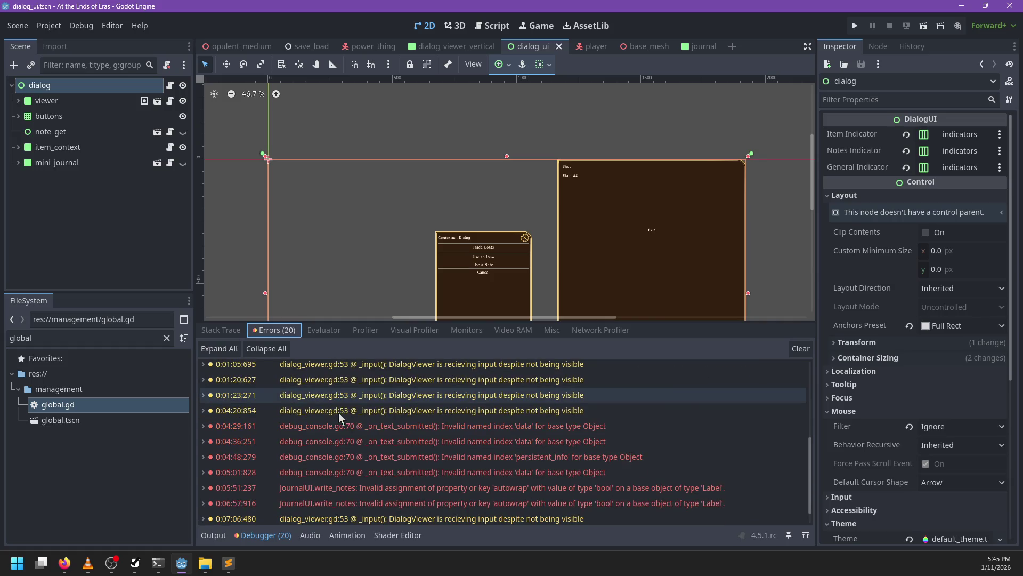
# - Jump to the script lines behind the DialogViewer and import warnings, then hide the Debugger
pyautogui.doubleClick(415, 392)
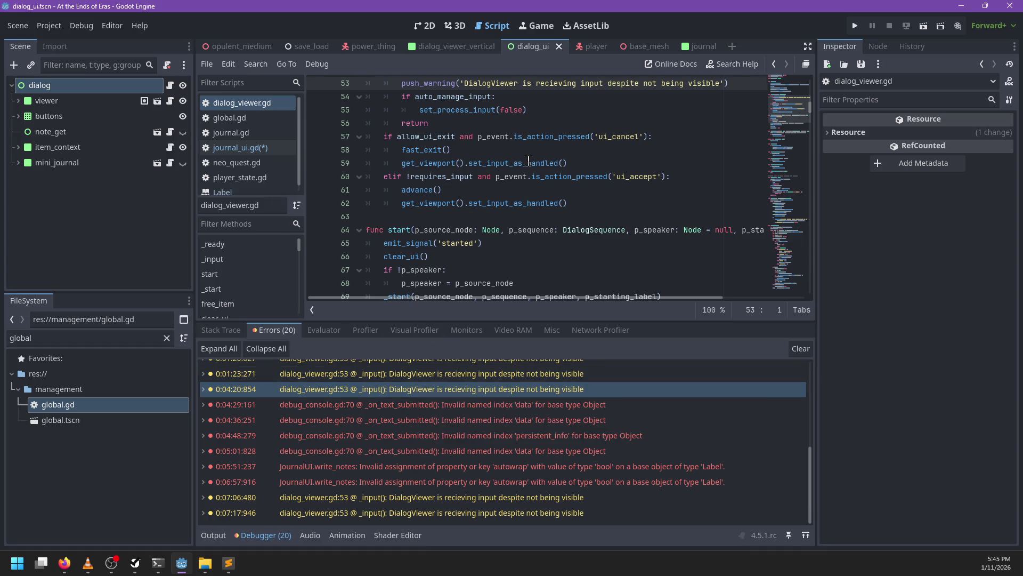
pyautogui.scroll(1, 543, 196)
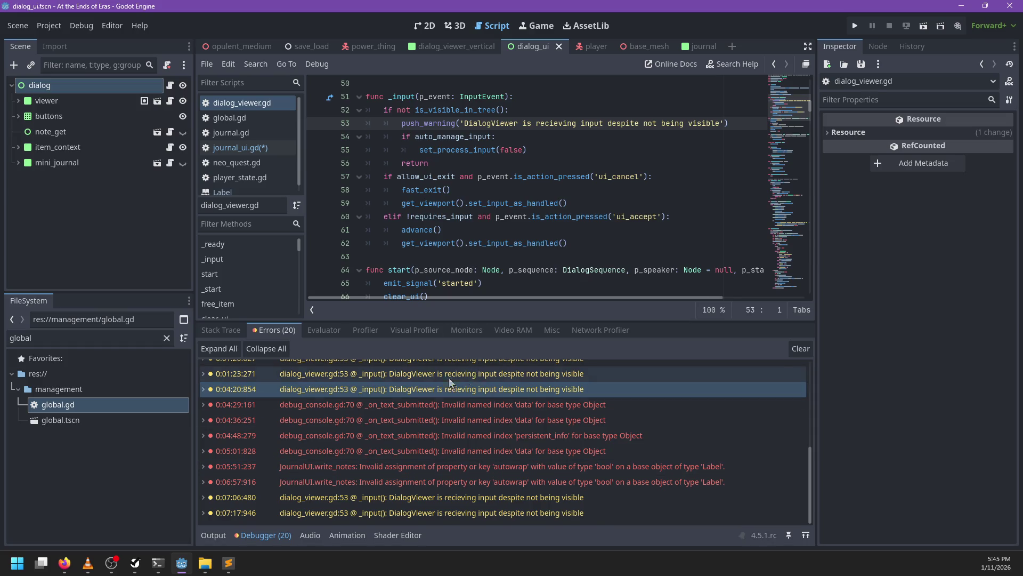
pyautogui.scroll(5, 391, 434)
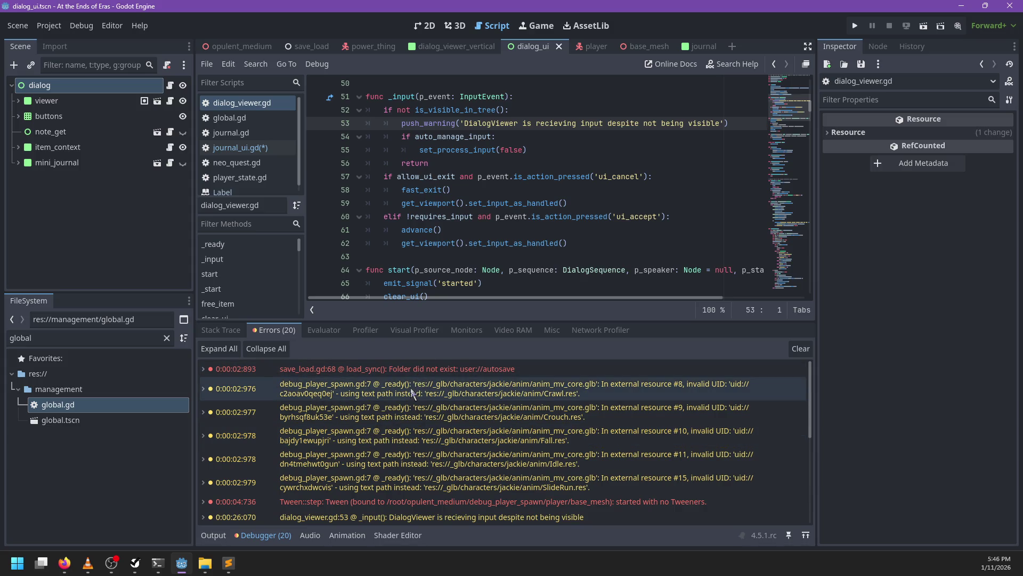
pyautogui.click(455, 26)
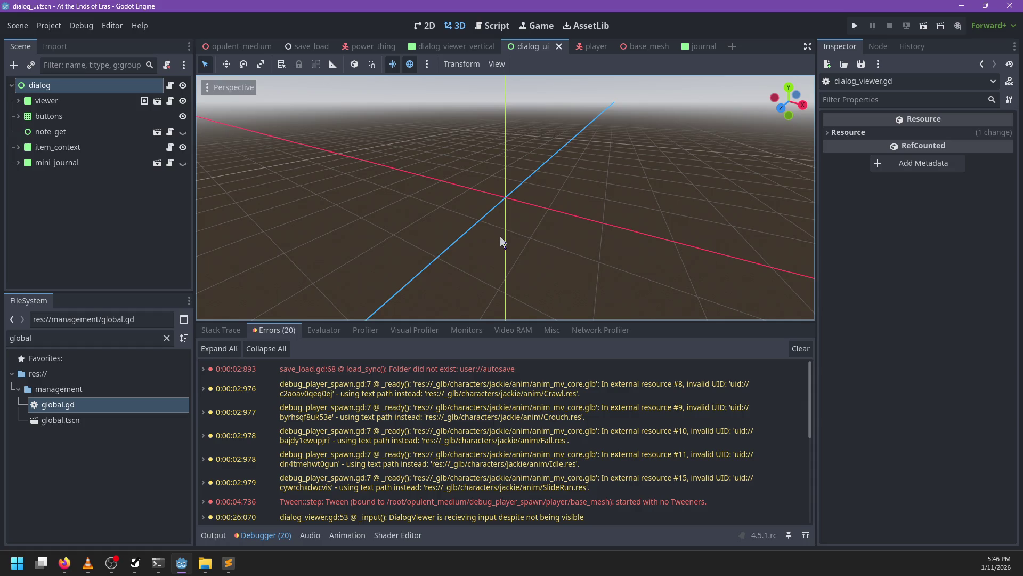
pyautogui.click(323, 395)
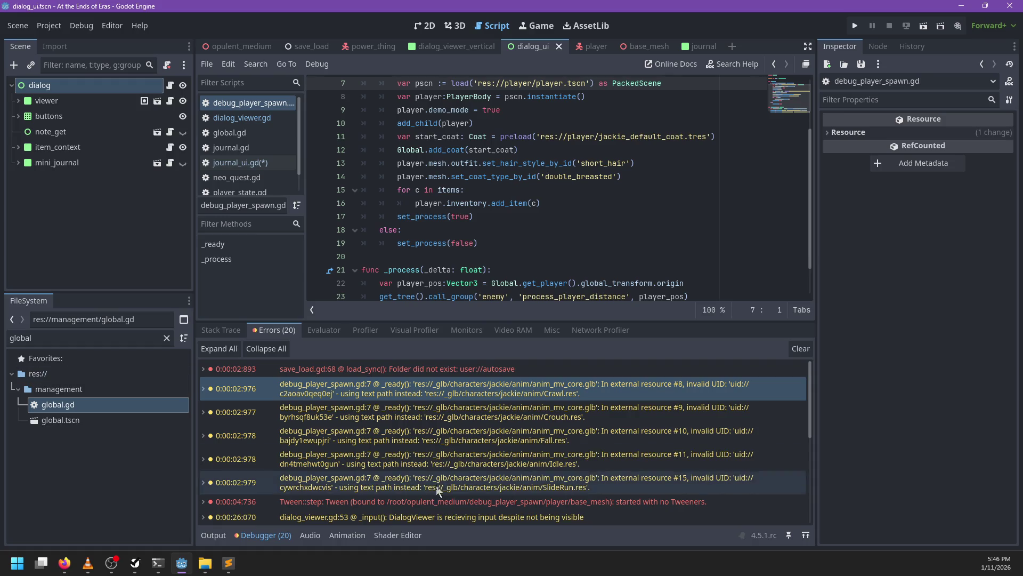
pyautogui.click(271, 541)
# - Bring the base_mesh scene to the front and save it with Ctrl+S
pyautogui.click(457, 24)
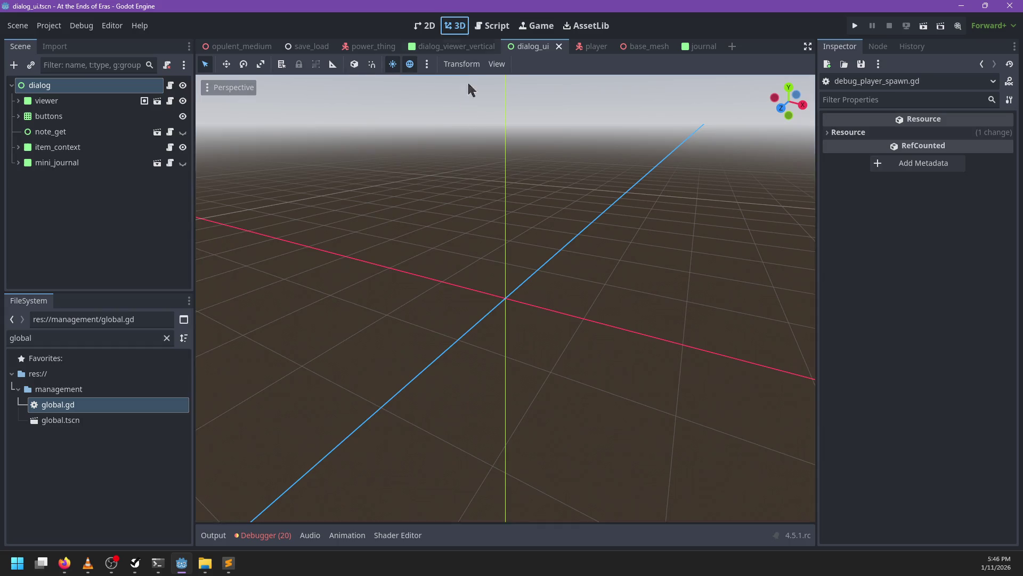
pyautogui.scroll(3, 464, 218)
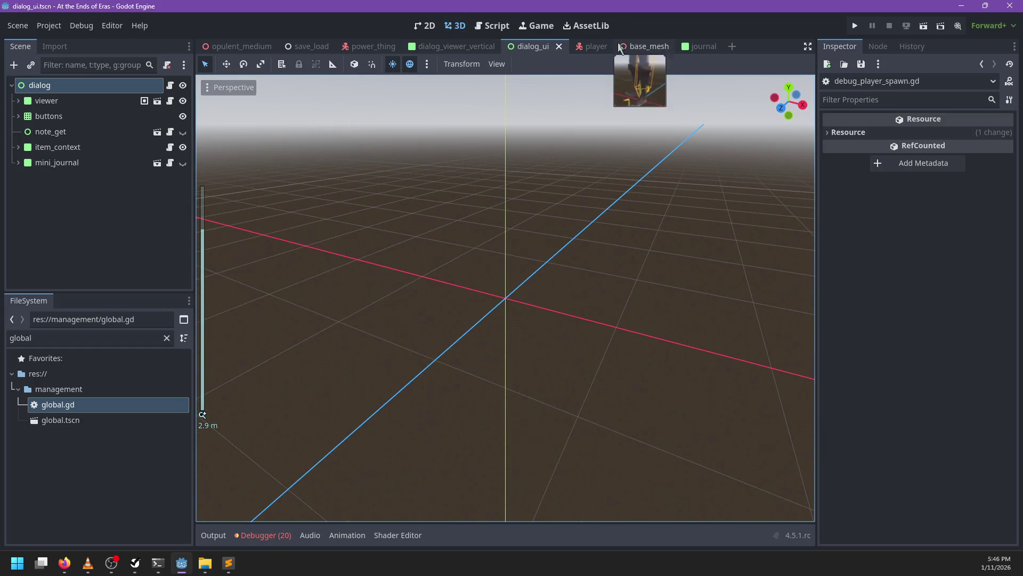
pyautogui.click(594, 47)
pyautogui.click(639, 47)
pyautogui.hotkey('ctrl', 's')
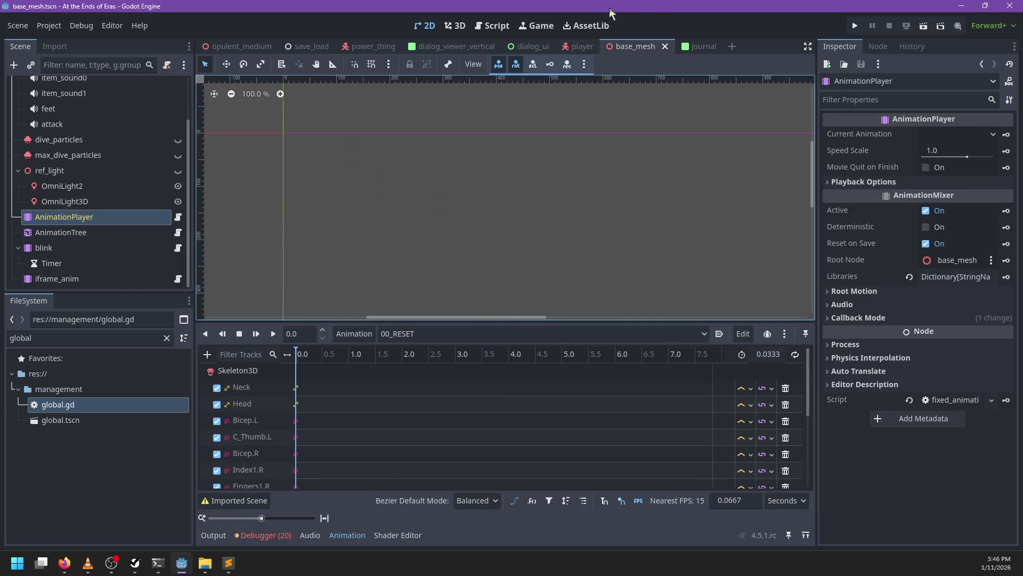
# - Close the base_mesh scene and leave the Debugger panel hidden
pyautogui.click(665, 47)
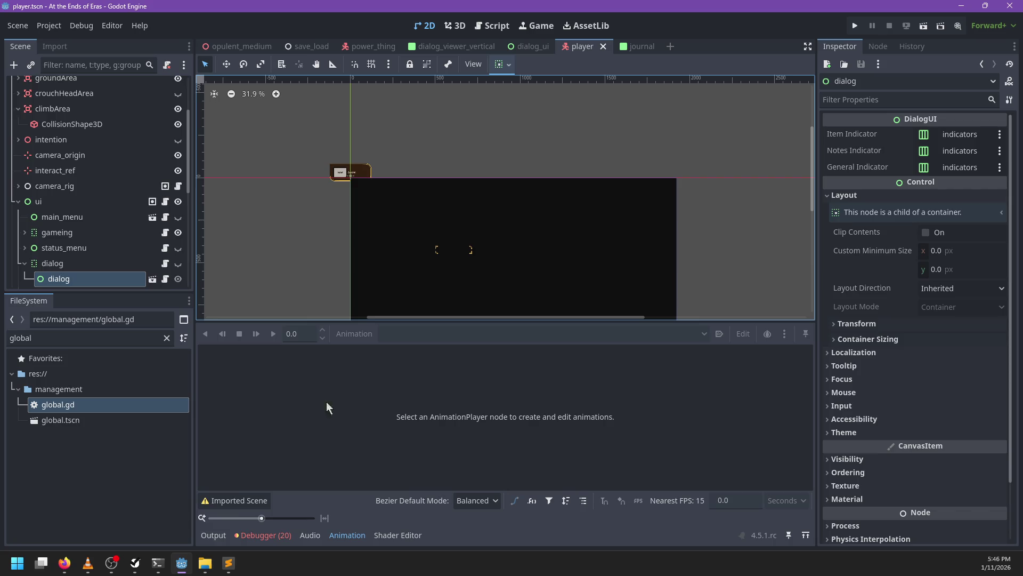
pyautogui.click(272, 536)
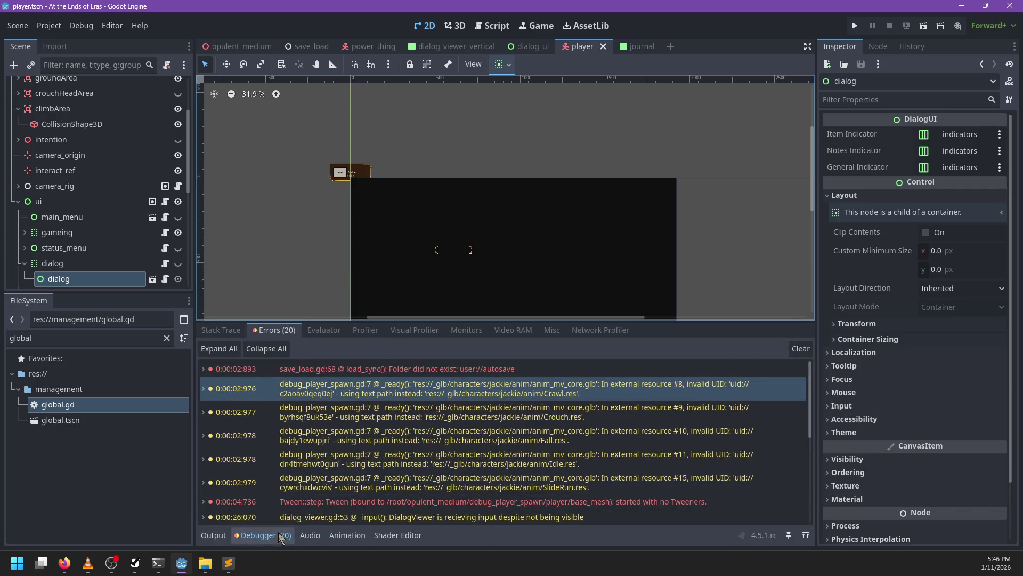
pyautogui.click(279, 536)
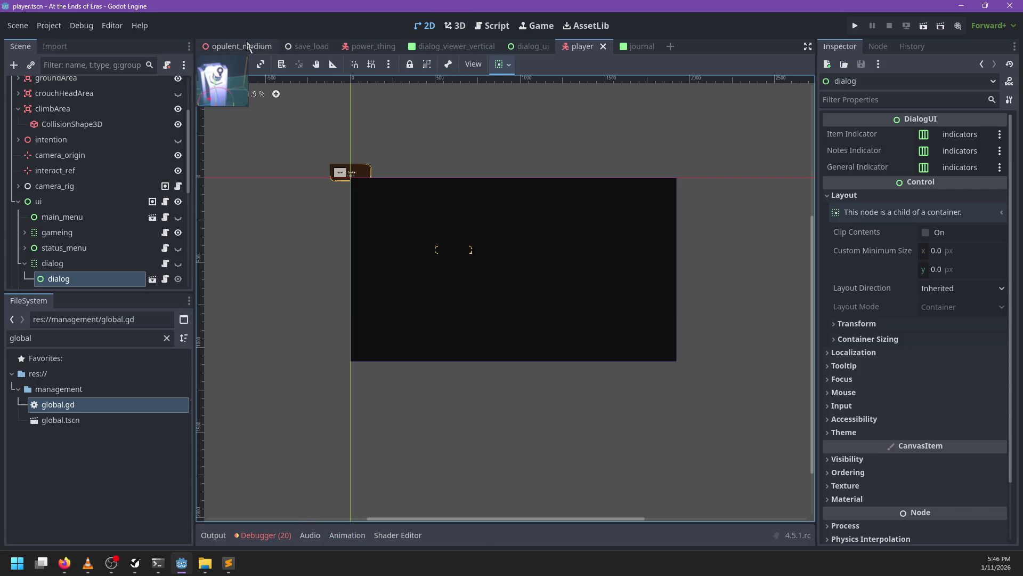
# - Show the opulent_medium level in 3D, zoom in and select its navigation region
pyautogui.click(253, 47)
pyautogui.scroll(-3, 488, 234)
pyautogui.scroll(5, 474, 271)
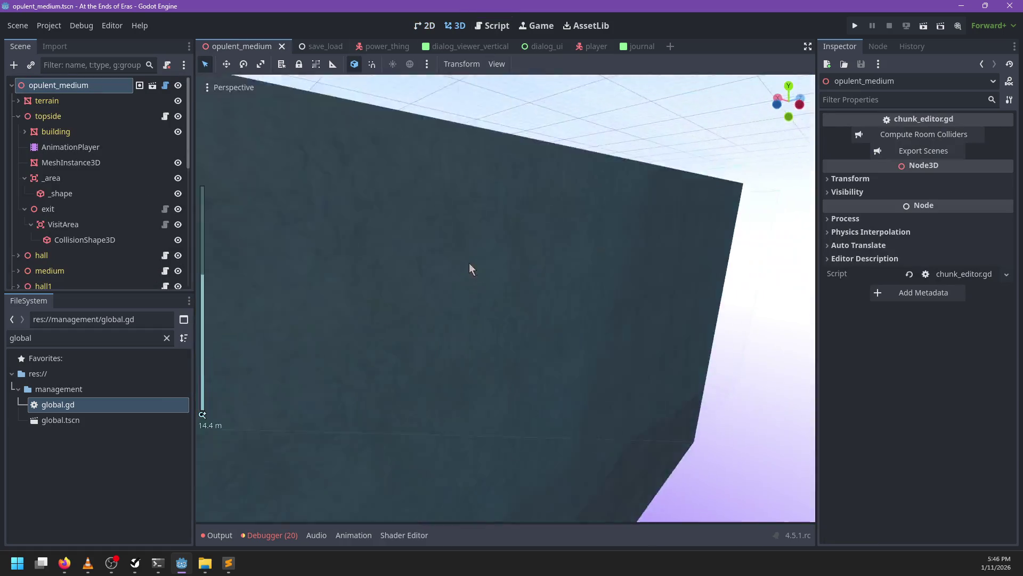
pyautogui.scroll(-5, 491, 296)
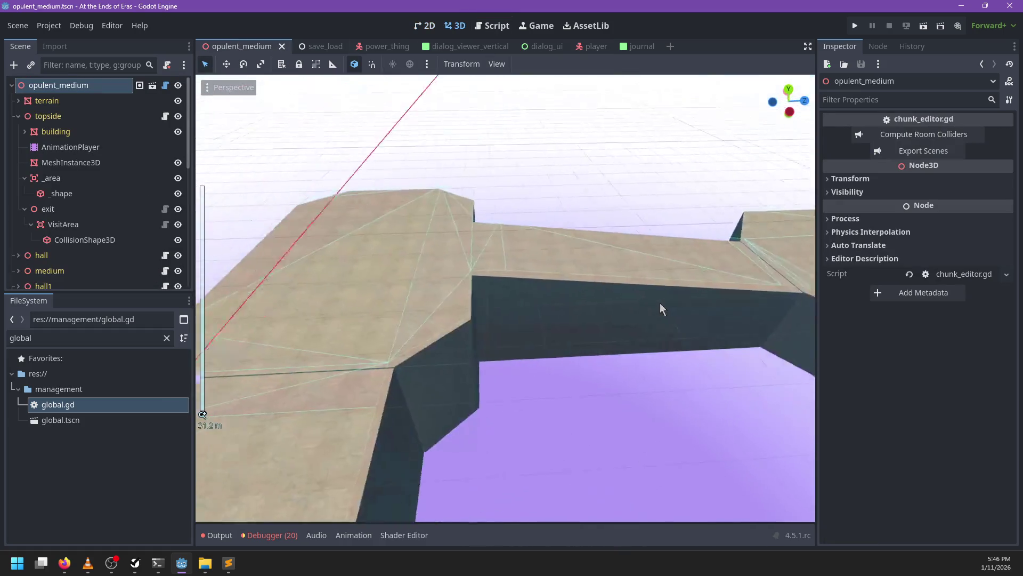
pyautogui.scroll(-6, 659, 308)
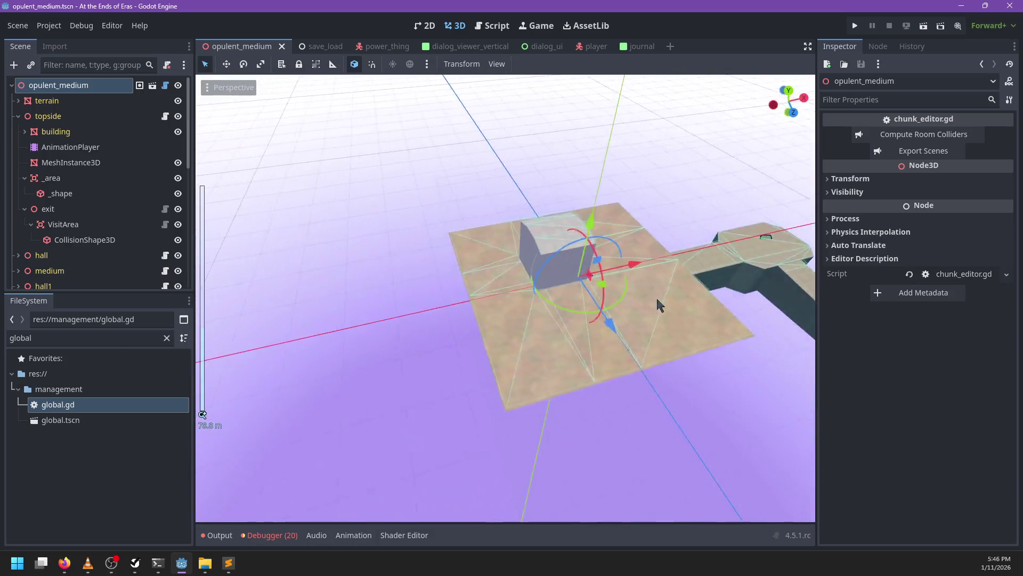
pyautogui.scroll(5, 659, 308)
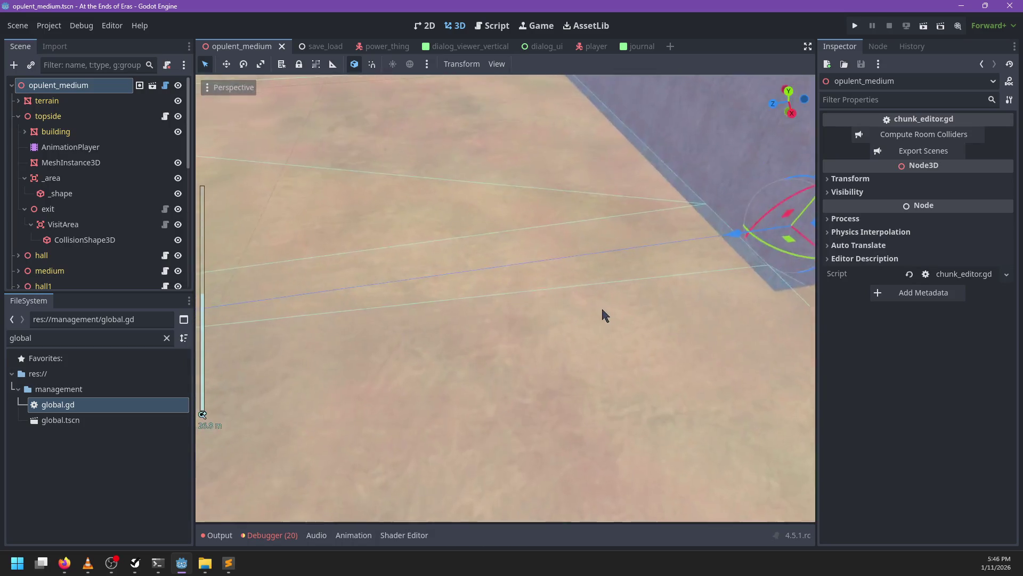
pyautogui.scroll(-3, 486, 313)
pyautogui.click(673, 349)
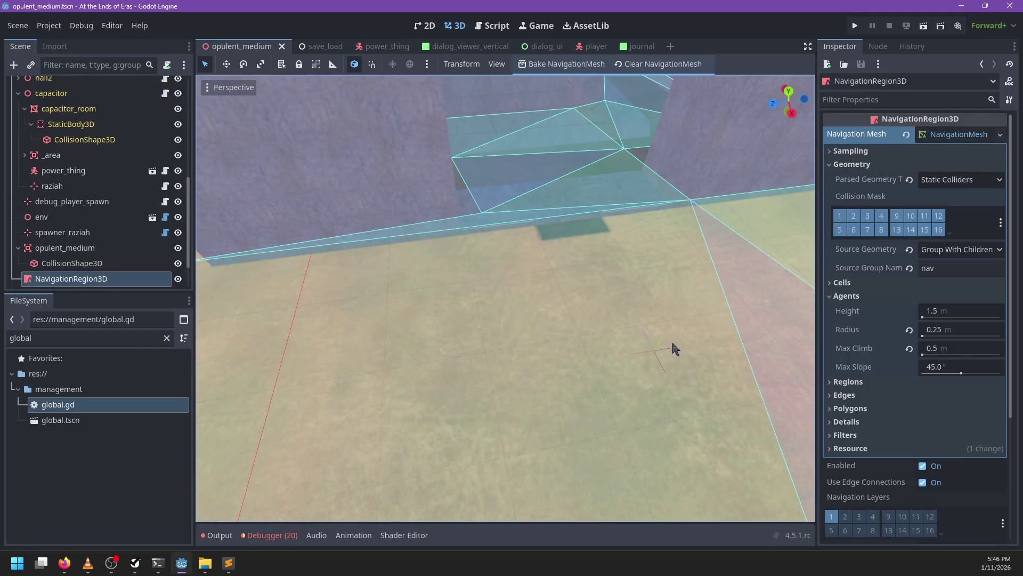
# - Duplicate spawner_raziah with Ctrl+D and move the copy near the wall, ready for renaming
pyautogui.click(664, 346)
pyautogui.scroll(-4, 573, 318)
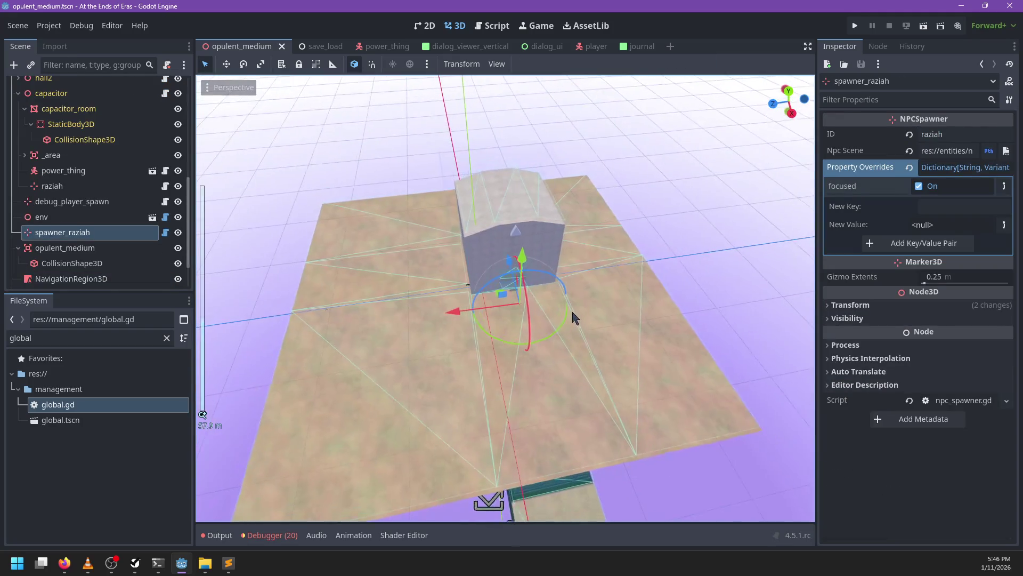
pyautogui.scroll(5, 571, 309)
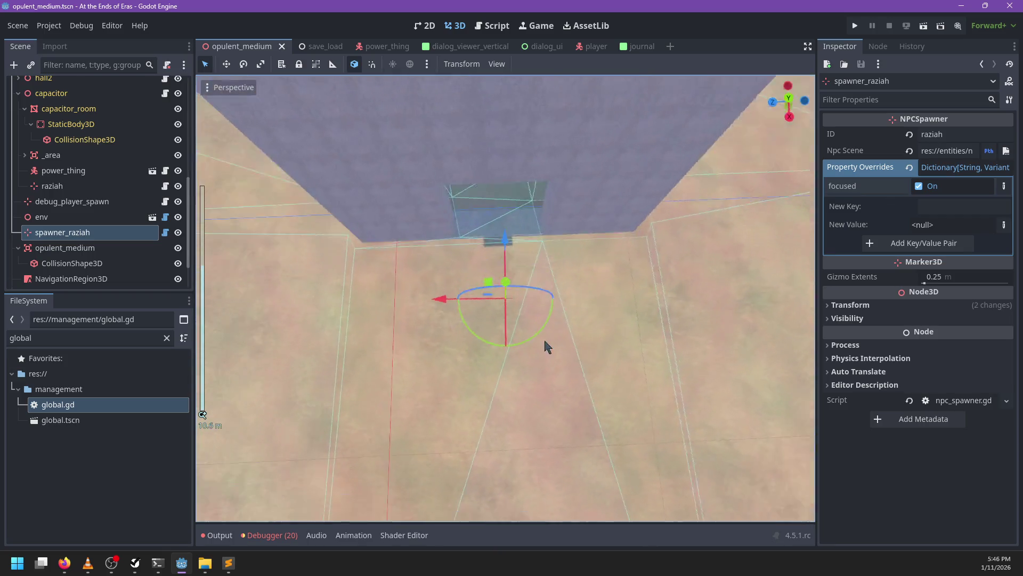
pyautogui.hotkey('ctrl', 'd')
pyautogui.moveTo(576, 297)
pyautogui.mouseDown()
pyautogui.moveTo(410, 297)
pyautogui.moveTo(407, 317)
pyautogui.moveTo(530, 347)
pyautogui.moveTo(549, 229)
pyautogui.moveTo(485, 229)
pyautogui.moveTo(556, 307)
pyautogui.mouseUp()
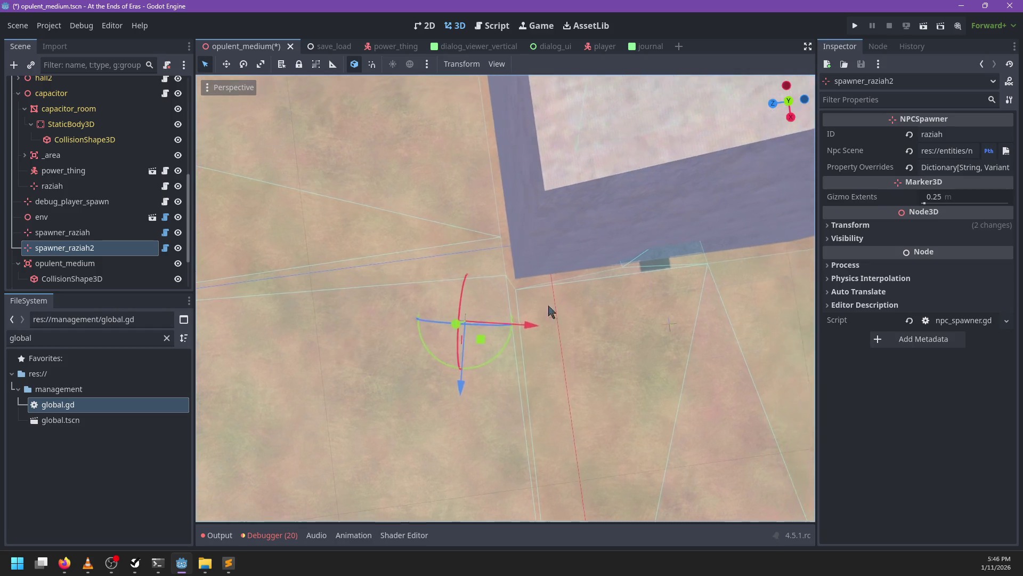
pyautogui.moveTo(483, 339); pyautogui.dragTo(501, 318)
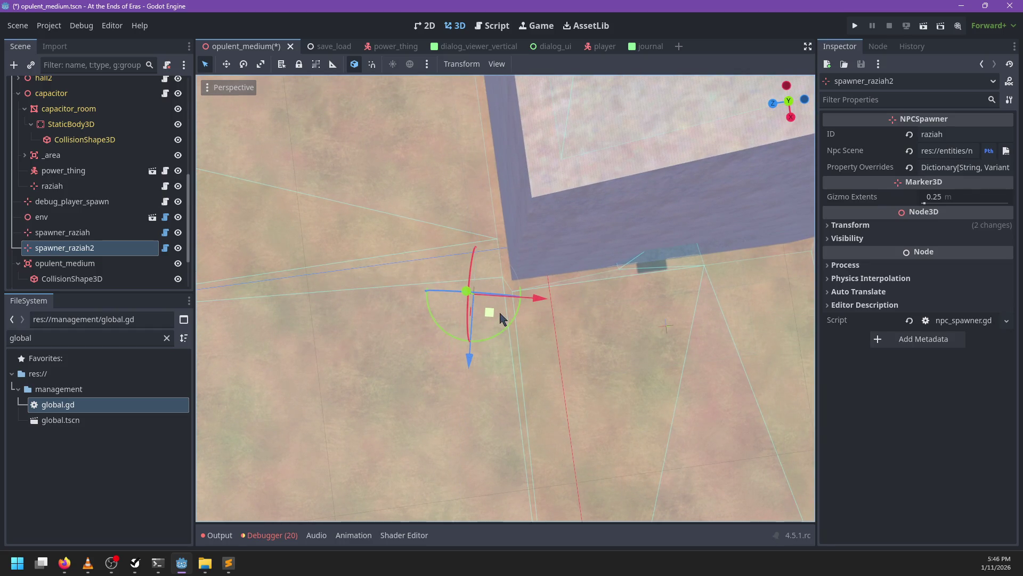
pyautogui.click(110, 247)
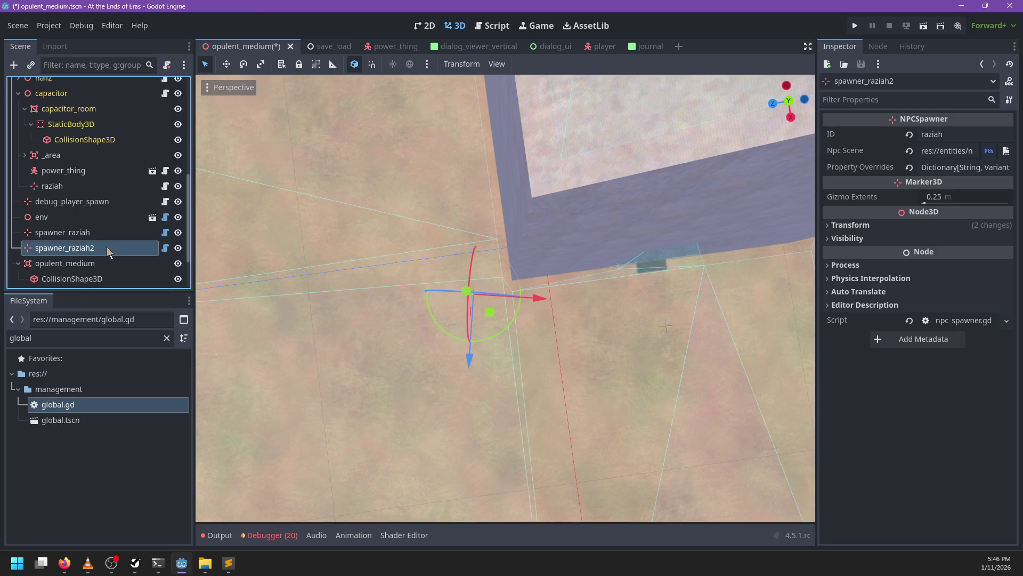
pyautogui.click(134, 249)
# - Rename the copied spawner to spawner_karimov
pyautogui.press('BackSpace')
pyautogui.press('BackSpace')
pyautogui.press('BackSpace')
pyautogui.press('BackSpace')
pyautogui.press('BackSpace')
pyautogui.press('BackSpace')
pyautogui.write('karimov')
pyautogui.press('Return')
# - Filter files by 'scientist', assign ts_scientist.tscn as Npc Scene, and save the level
pyautogui.doubleClick(71, 337)
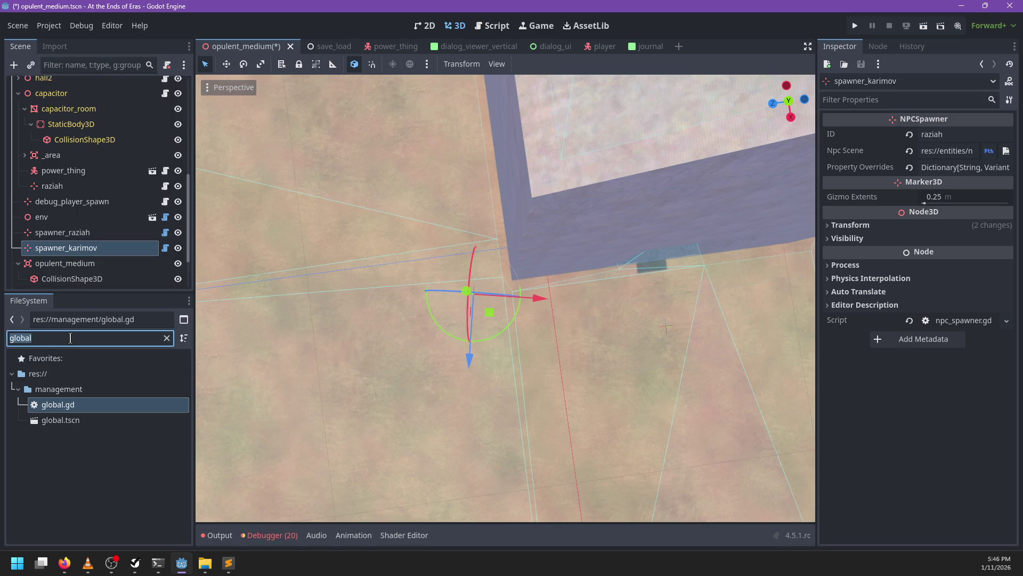
pyautogui.write('karimov')
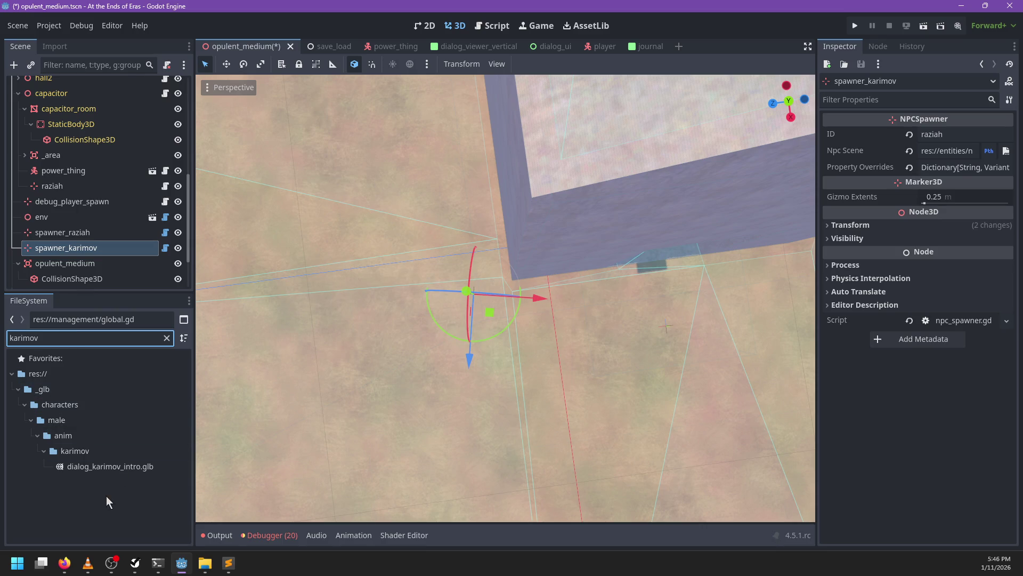
pyautogui.doubleClick(74, 338)
pyautogui.write('scie')
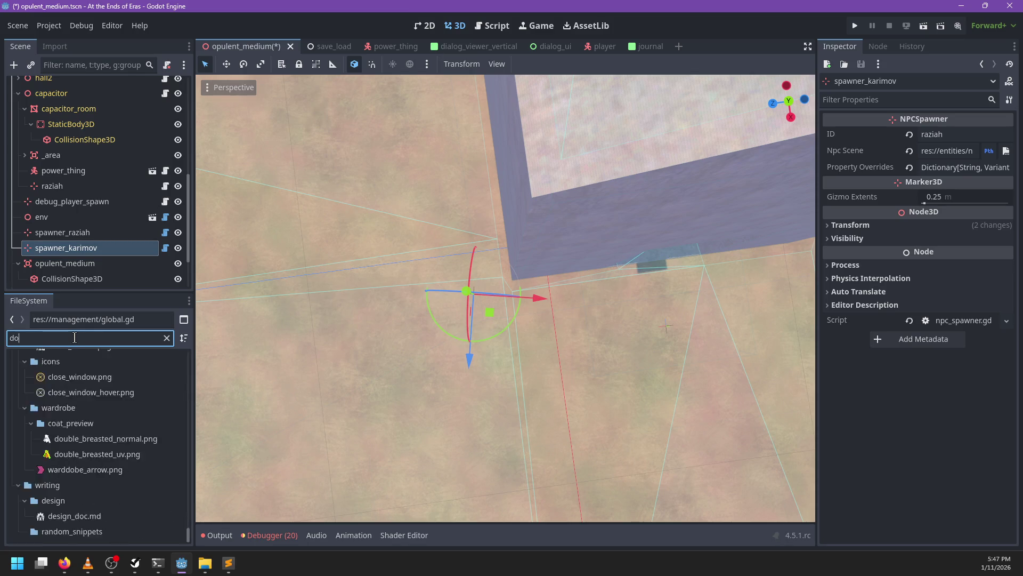
pyautogui.write('ntist')
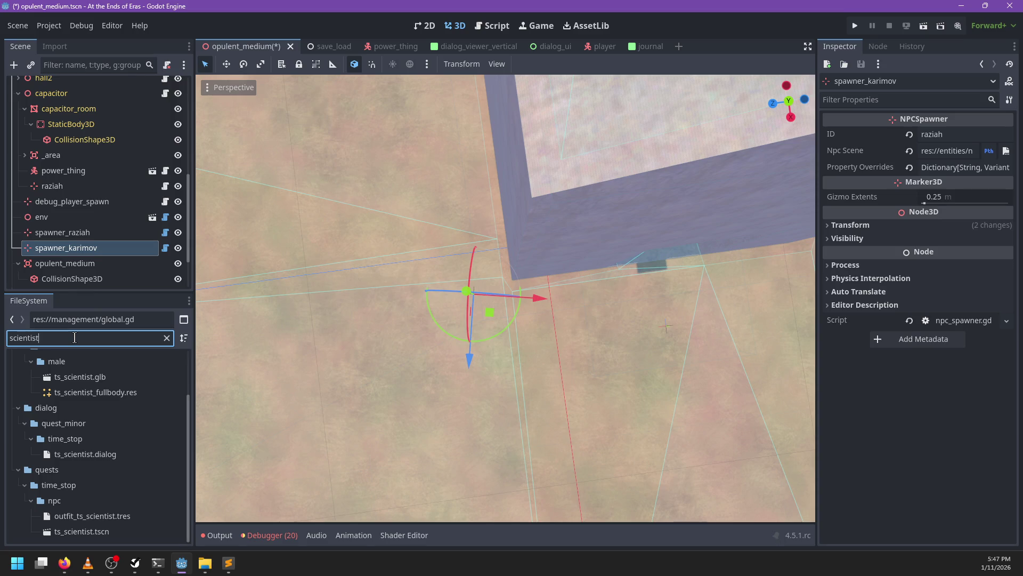
pyautogui.click(89, 532)
pyautogui.moveTo(89, 536)
pyautogui.mouseDown()
pyautogui.moveTo(960, 160)
pyautogui.moveTo(965, 169)
pyautogui.moveTo(941, 148)
pyautogui.moveTo(923, 153)
pyautogui.moveTo(994, 150)
pyautogui.mouseUp()
pyautogui.click(923, 153)
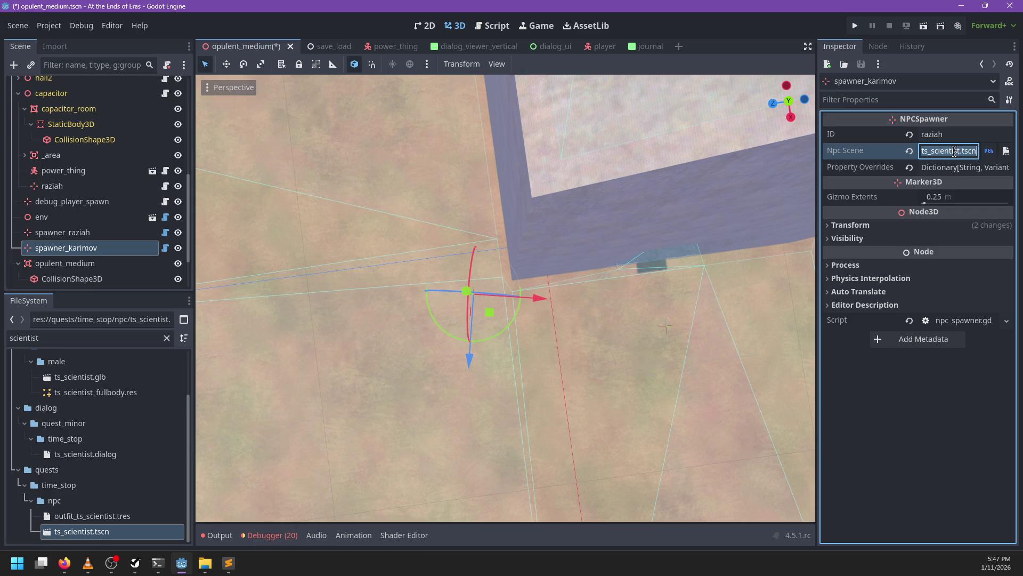
pyautogui.scroll(-3, 631, 301)
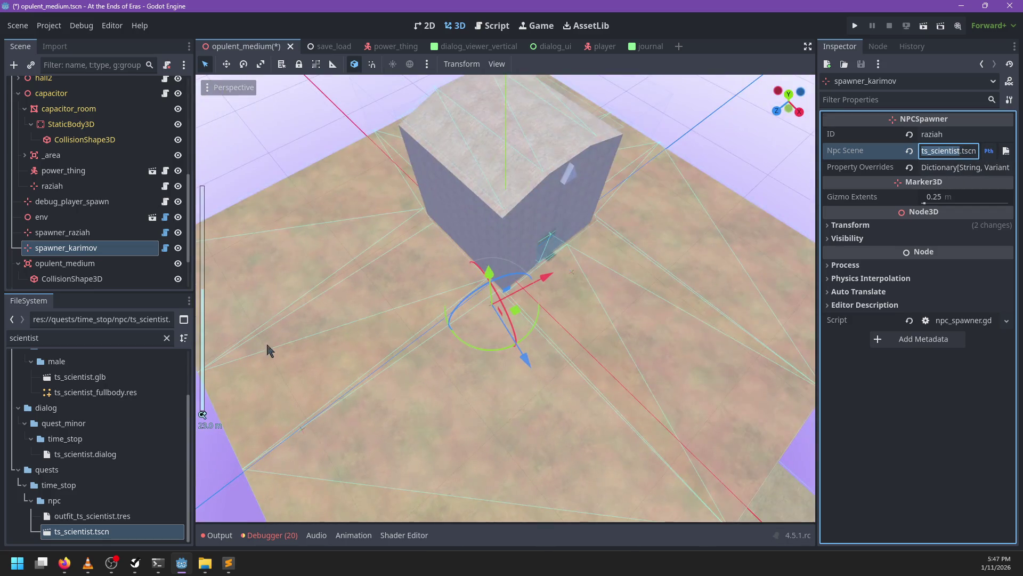
pyautogui.click(62, 233)
pyautogui.hotkey('ctrl', 's')
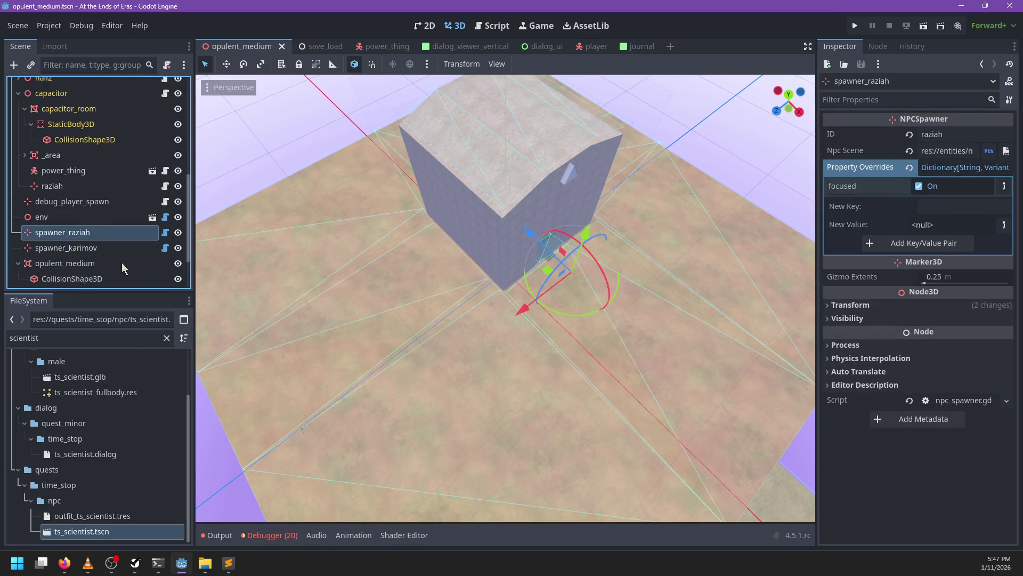
# - Select spawner_karimov and frame it in the viewport with F
pyautogui.scroll(6, 373, 275)
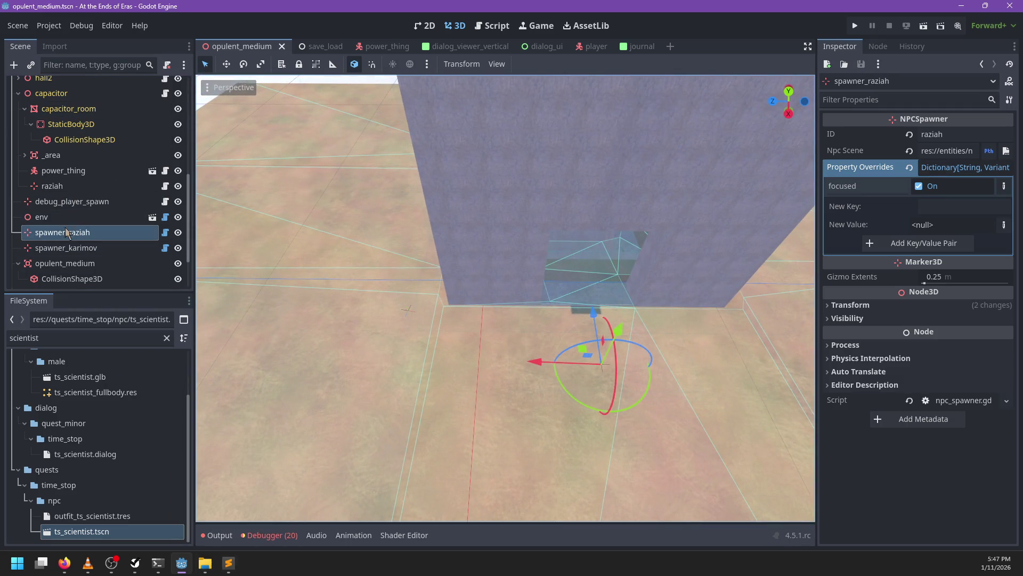
pyautogui.click(133, 247)
pyautogui.scroll(4, 358, 269)
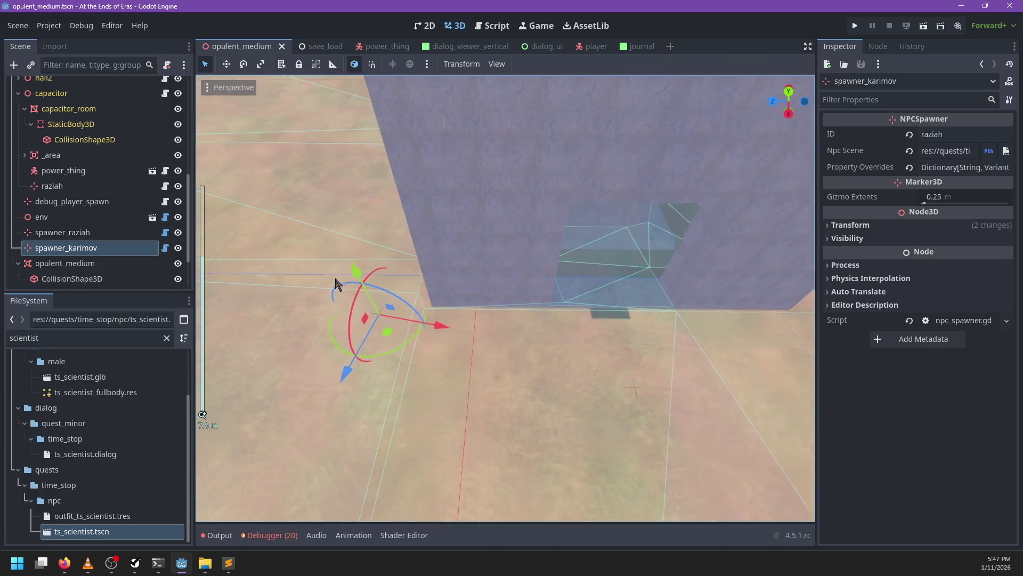
pyautogui.press('f')
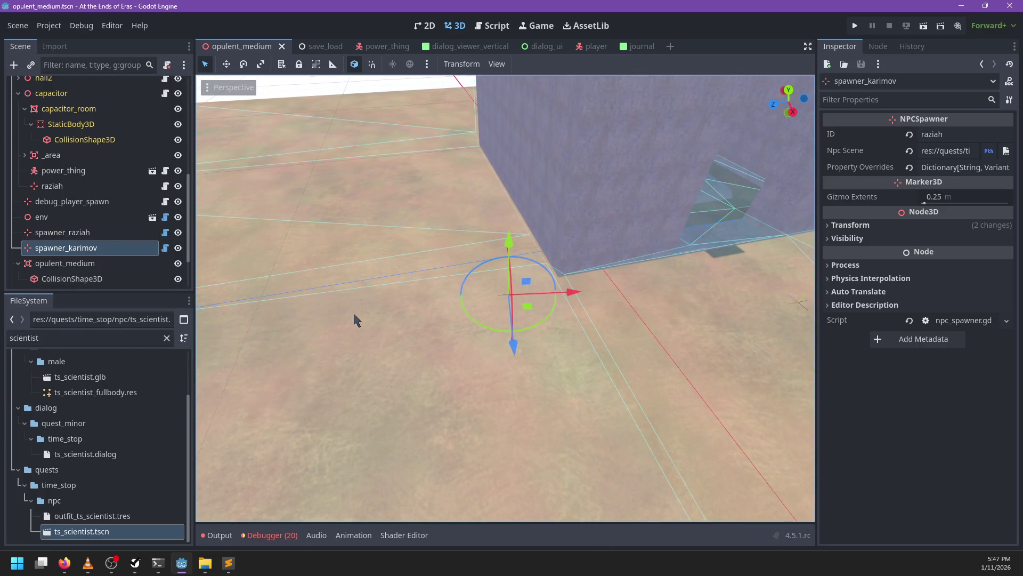
# - Clear the 'scientist' file filter, collapse the npc folder, and open time_stop.gd
pyautogui.moveTo(232, 566)
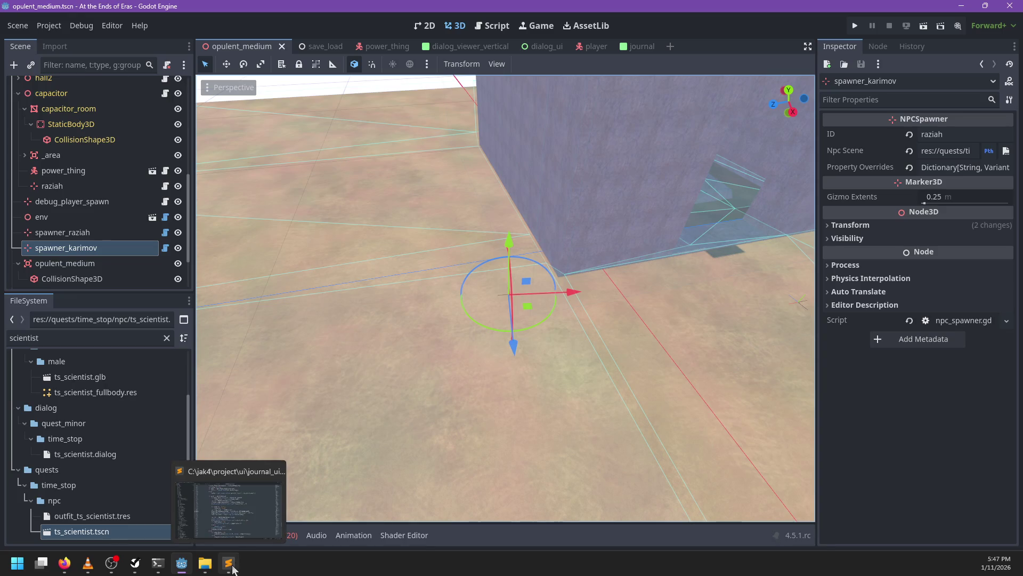
pyautogui.click(107, 530)
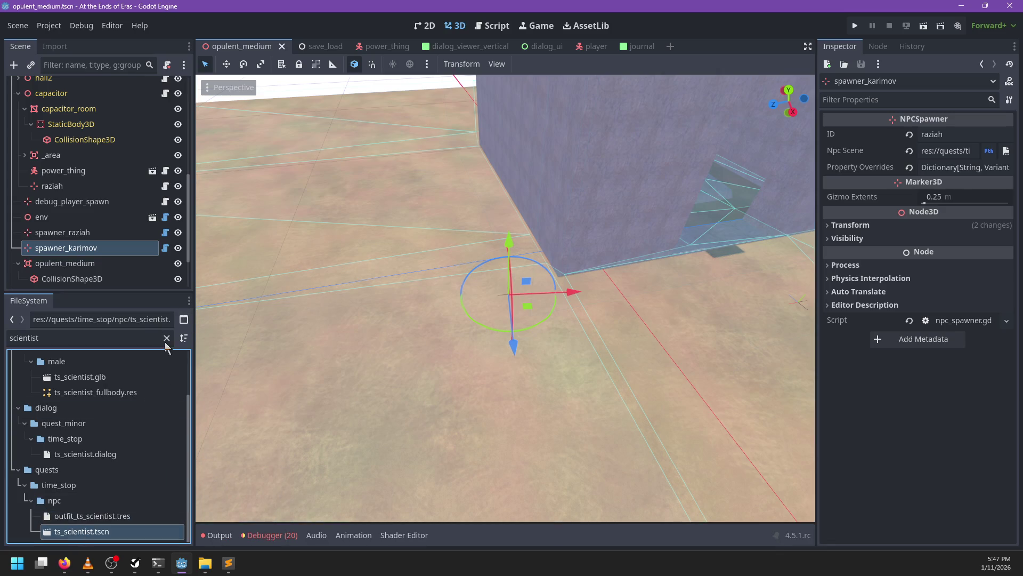
pyautogui.click(166, 338)
pyautogui.click(31, 457)
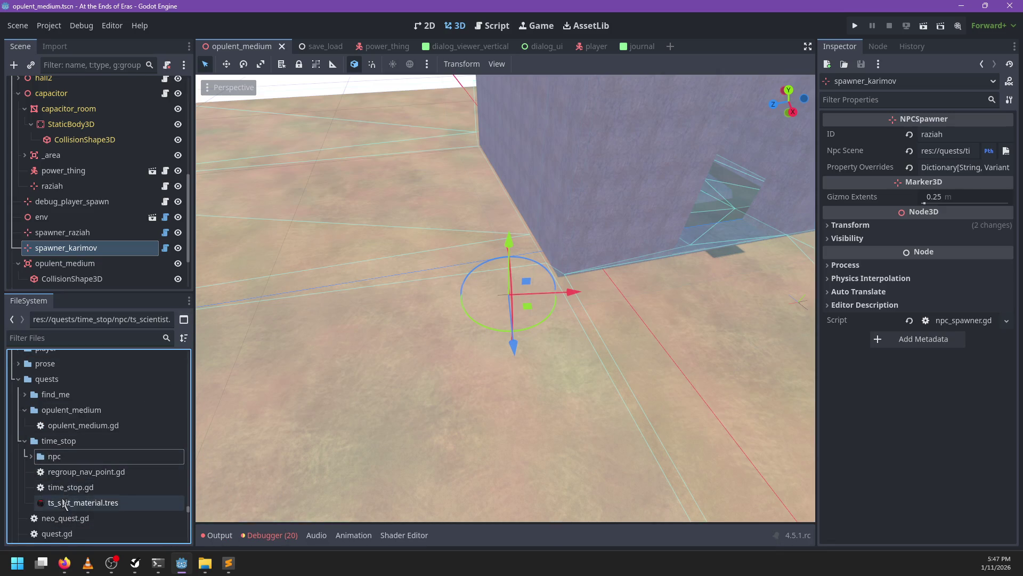
pyautogui.scroll(-1, 64, 503)
pyautogui.doubleClick(71, 463)
# - Collapse the time_stop and opulent_medium folders in the FileSystem
pyautogui.scroll(10, 545, 222)
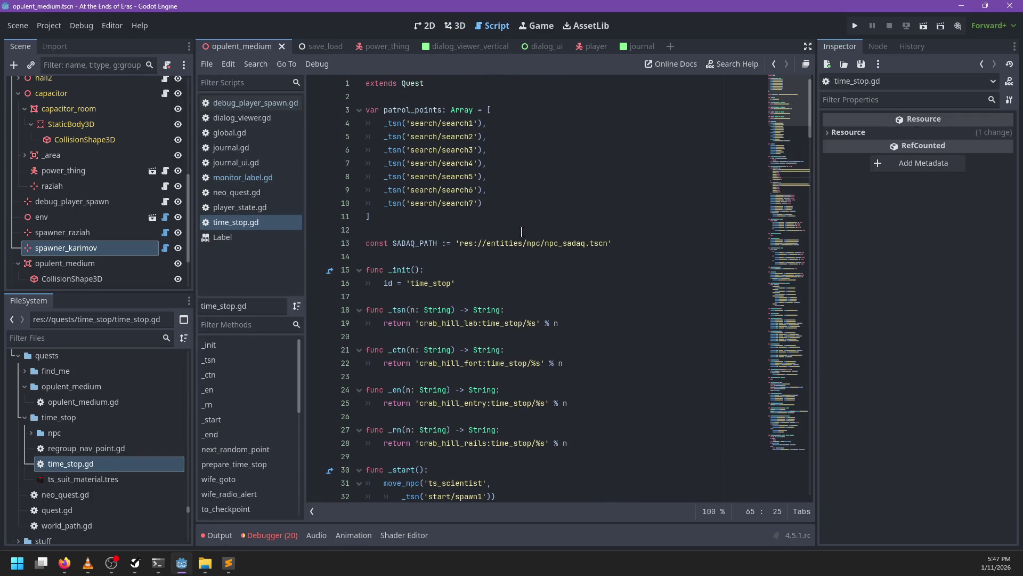
pyautogui.scroll(-20, 521, 232)
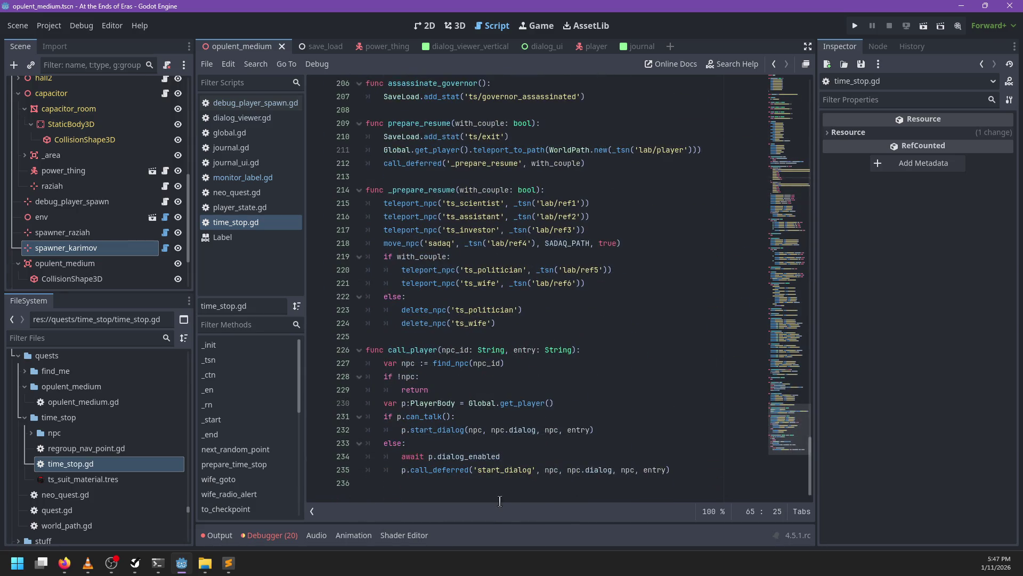
pyautogui.doubleClick(23, 417)
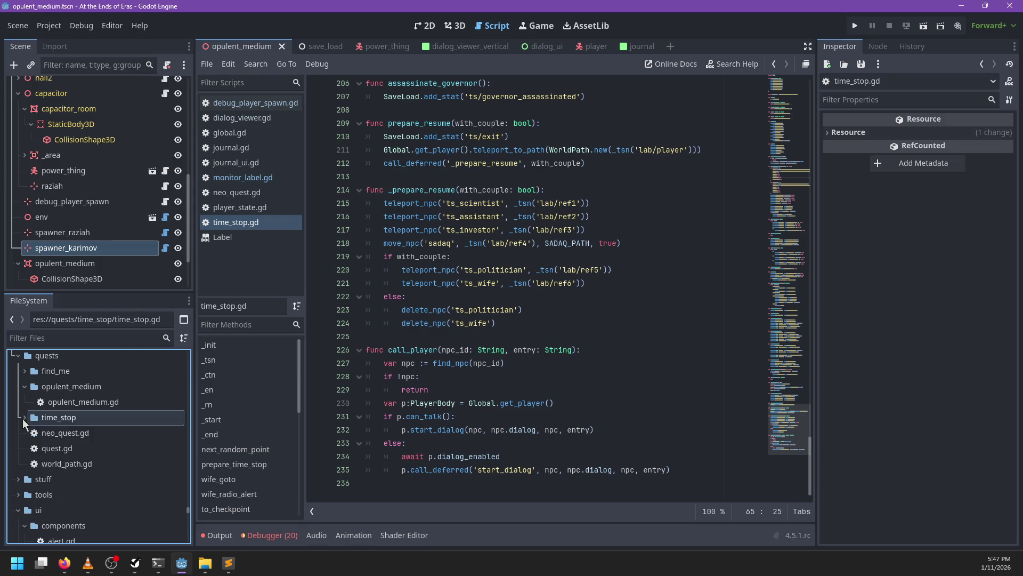
pyautogui.doubleClick(36, 414)
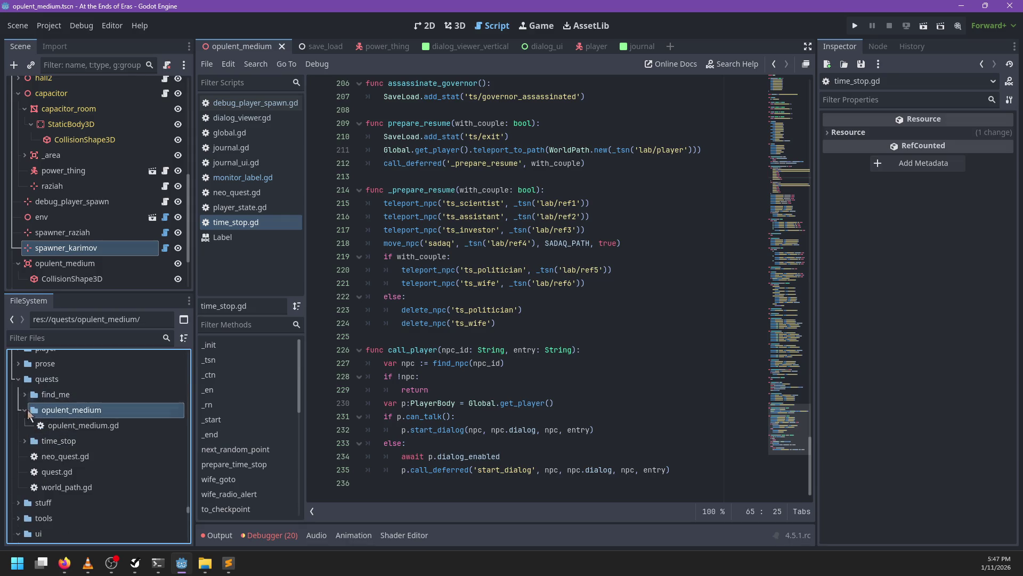
# - Create a strange_machine folder under quests and start a new script inside it
pyautogui.rightClick(42, 380)
pyautogui.moveTo(125, 325)
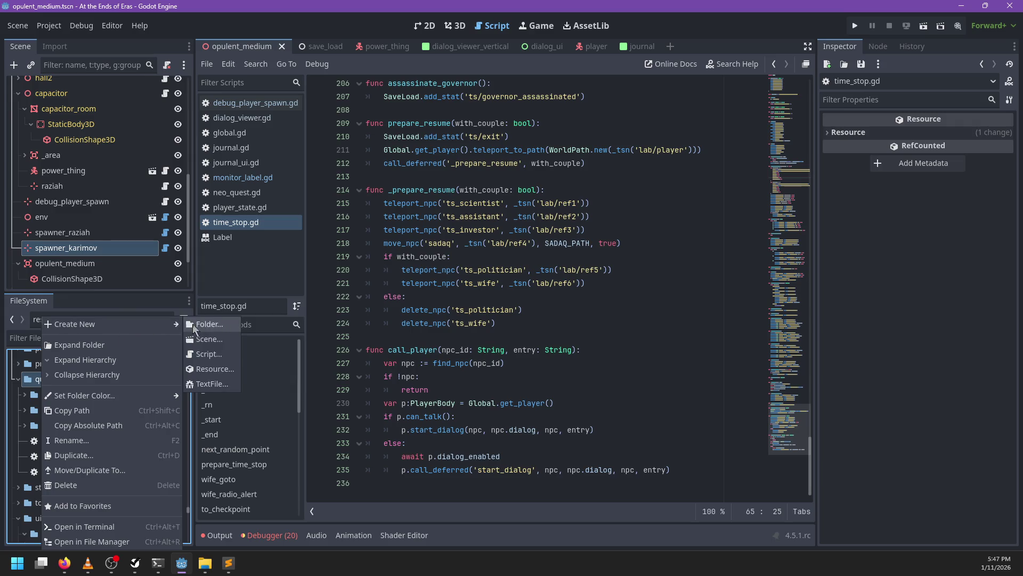
pyautogui.click(220, 325)
pyautogui.write('st')
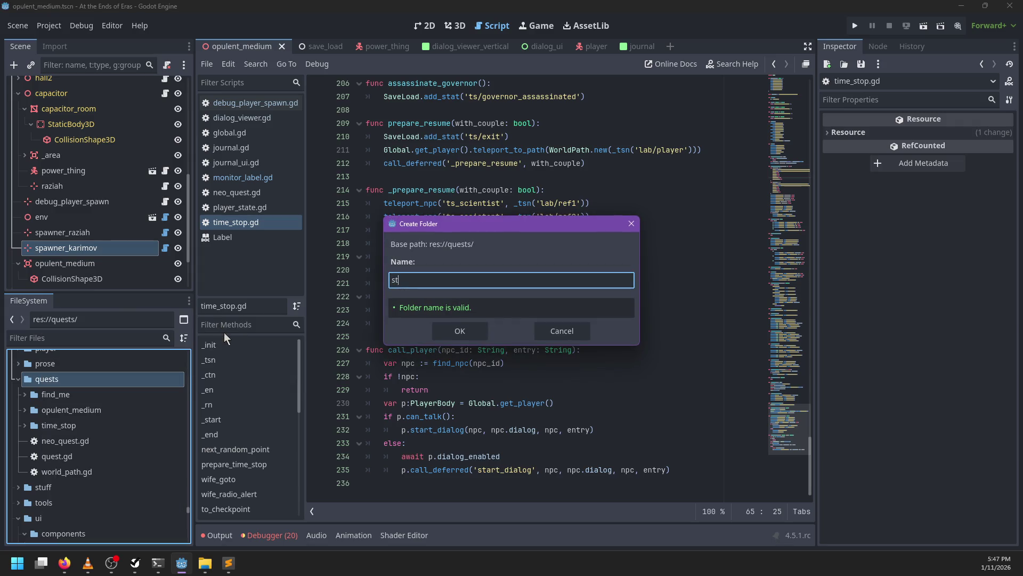
pyautogui.write('chine')
pyautogui.press('Return')
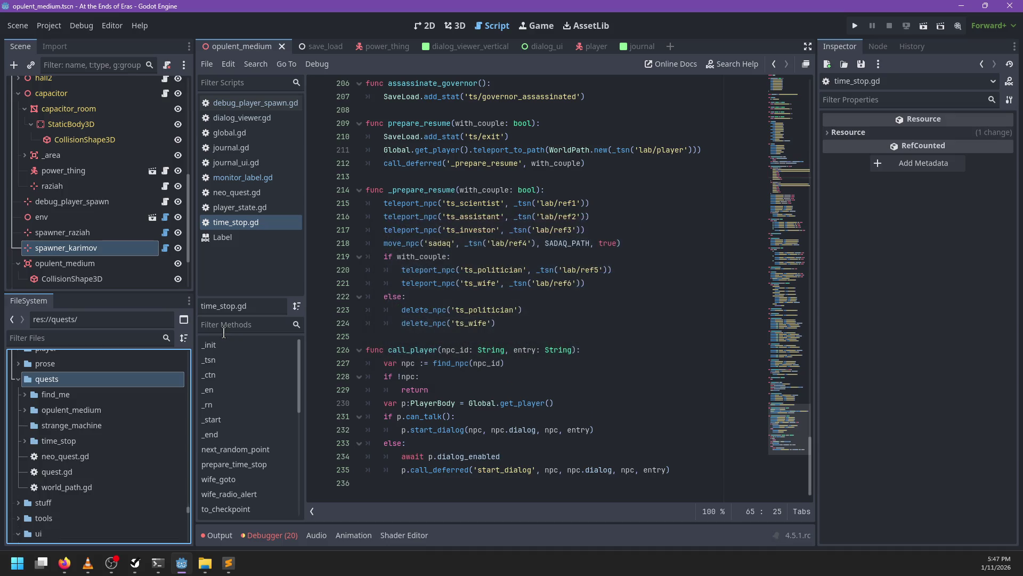
pyautogui.rightClick(60, 424)
pyautogui.moveTo(176, 324)
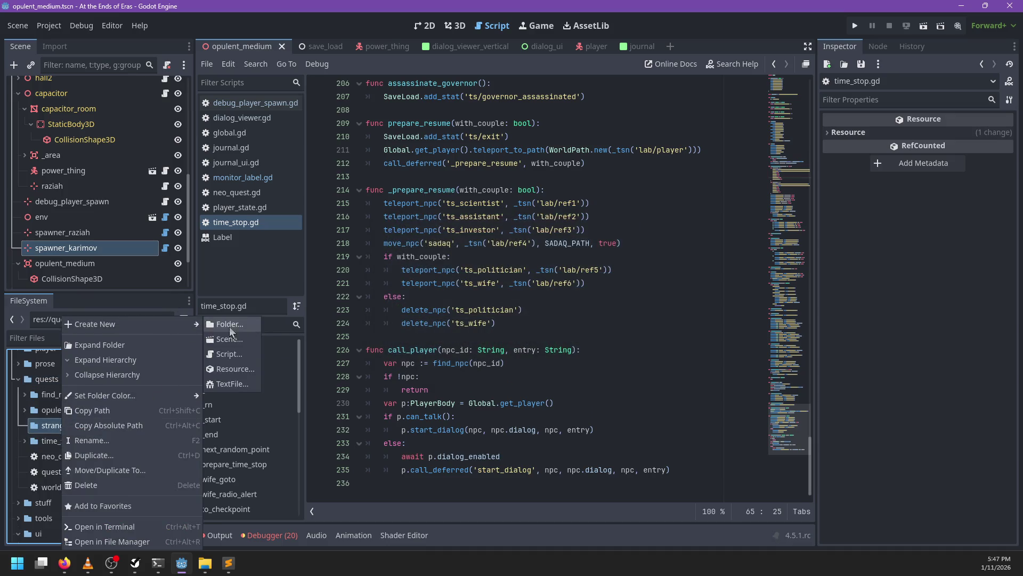
pyautogui.click(238, 356)
# - Create strange_machine.gd and change its base class from Node to NeoQuest
pyautogui.write('strange_machine/strange_mach')
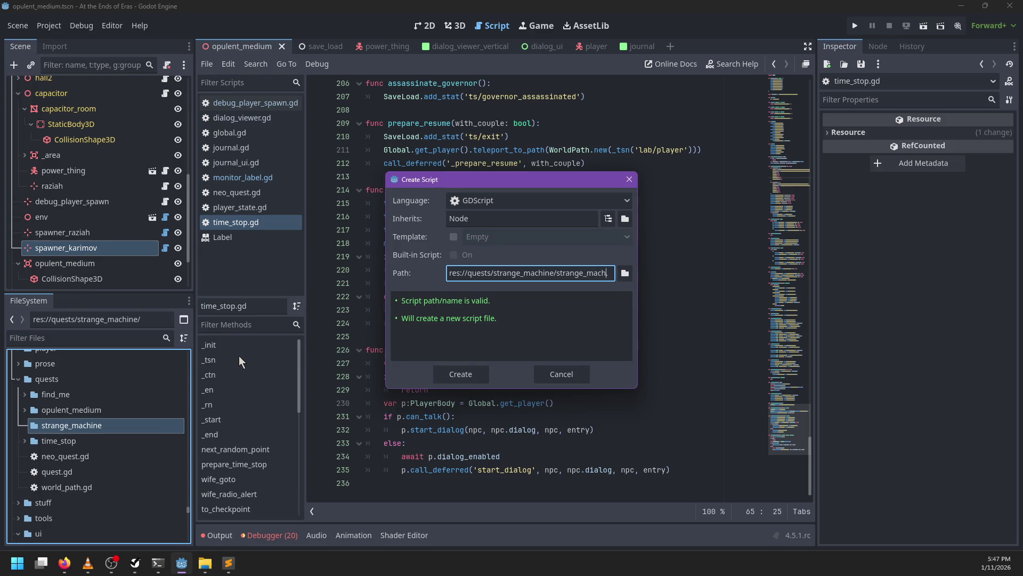
pyautogui.press('Return')
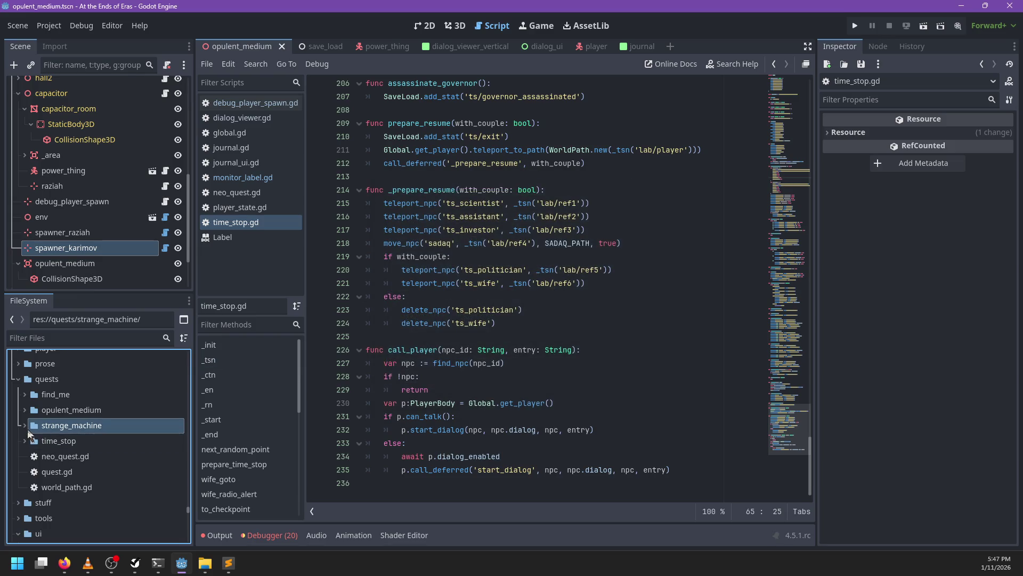
pyautogui.click(448, 110)
pyautogui.press('BackSpace')
pyautogui.press('BackSpace')
pyautogui.press('BackSpace')
pyautogui.write('NeoQues')
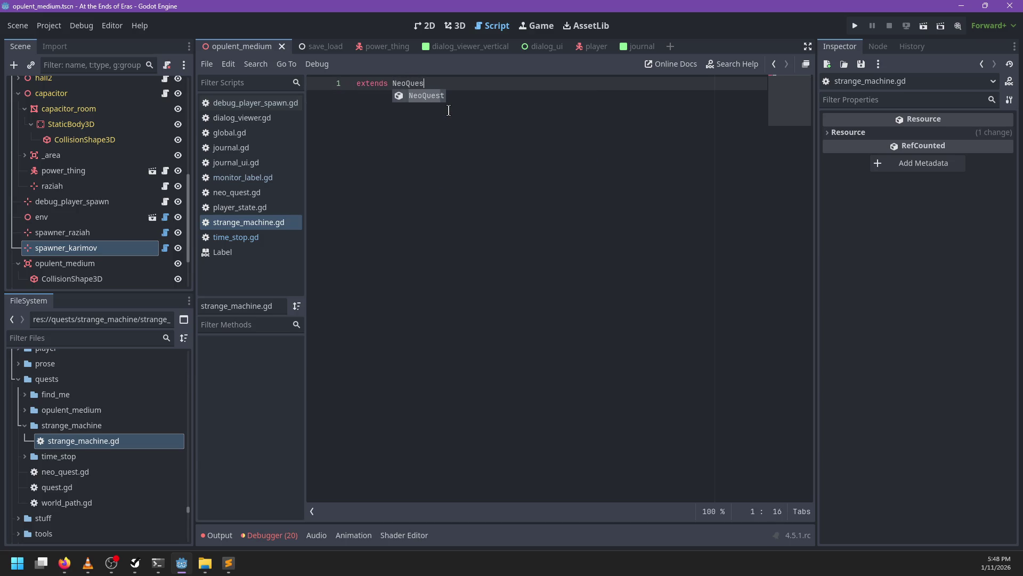
pyautogui.press('Return')
pyautogui.press('Return')
# - Add class_name StrangeMachineQuest, save, and open opulent_medium.gd for reference
pyautogui.press('Up')
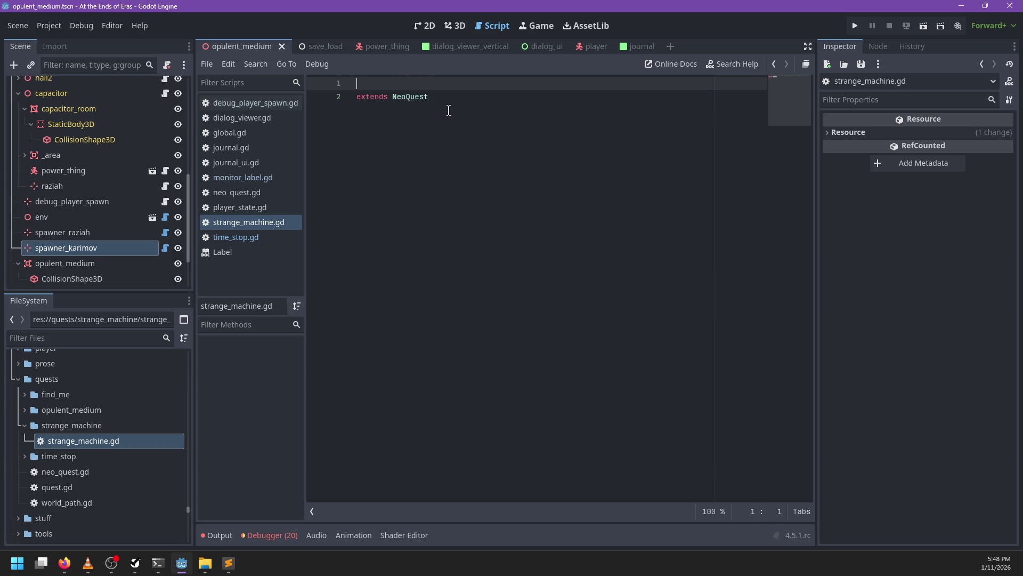
pyautogui.write('ass_name Strange')
pyautogui.write('MachineQuest')
pyautogui.click(451, 116)
pyautogui.hotkey('ctrl', 's')
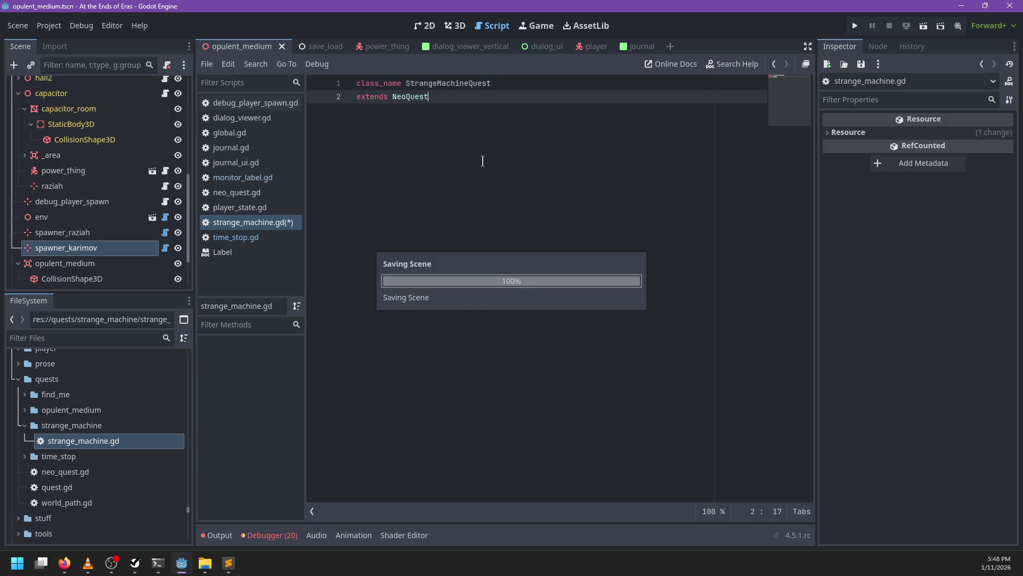
pyautogui.click(26, 409)
pyautogui.doubleClick(83, 425)
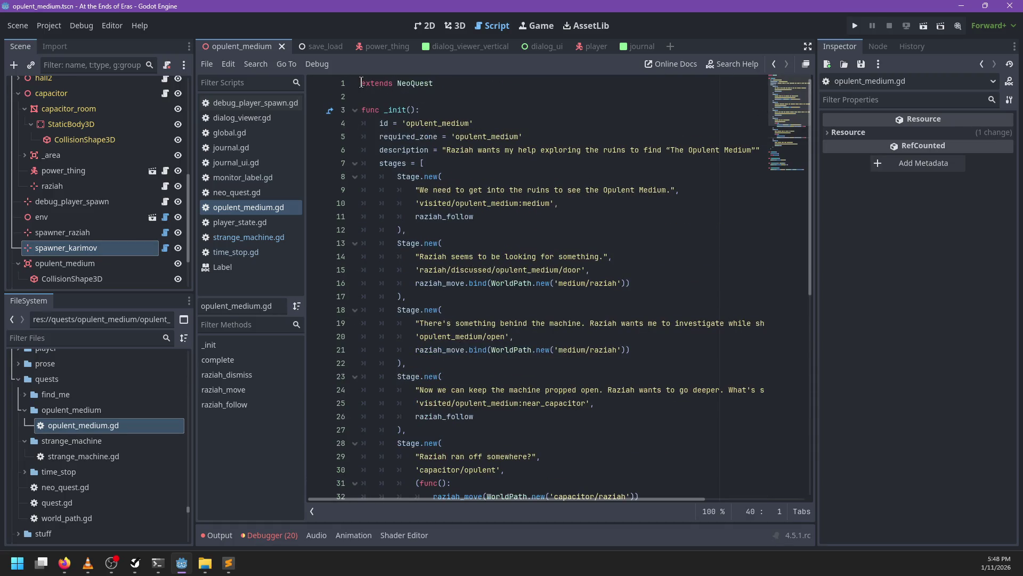
# - Delete the class_name line from strange_machine.gd
pyautogui.click(362, 84)
pyautogui.click(254, 241)
pyautogui.moveTo(508, 82); pyautogui.dragTo(350, 77)
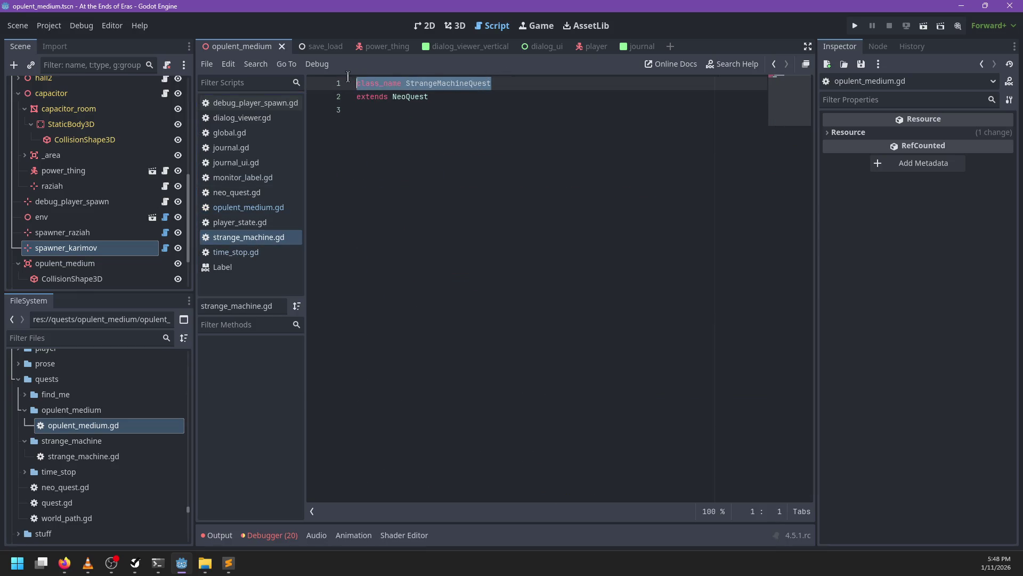
pyautogui.press('Delete')
pyautogui.press('Delete')
# - Add func _init() setting id = 'strange_machine' and save
pyautogui.press('Down')
pyautogui.press('Return')
pyautogui.write('func _init():')
pyautogui.press('Return')
pyautogui.write("id = 'strange_machine")
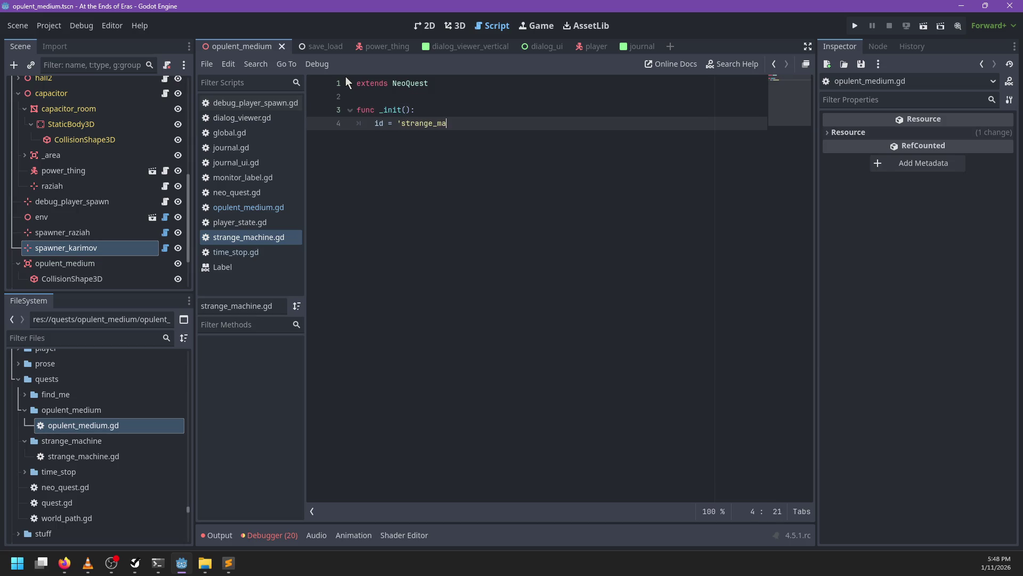
pyautogui.hotkey('ctrl', 's')
# - Begin a description assignment below the id line, undoing a mistyped start
pyautogui.press('Return')
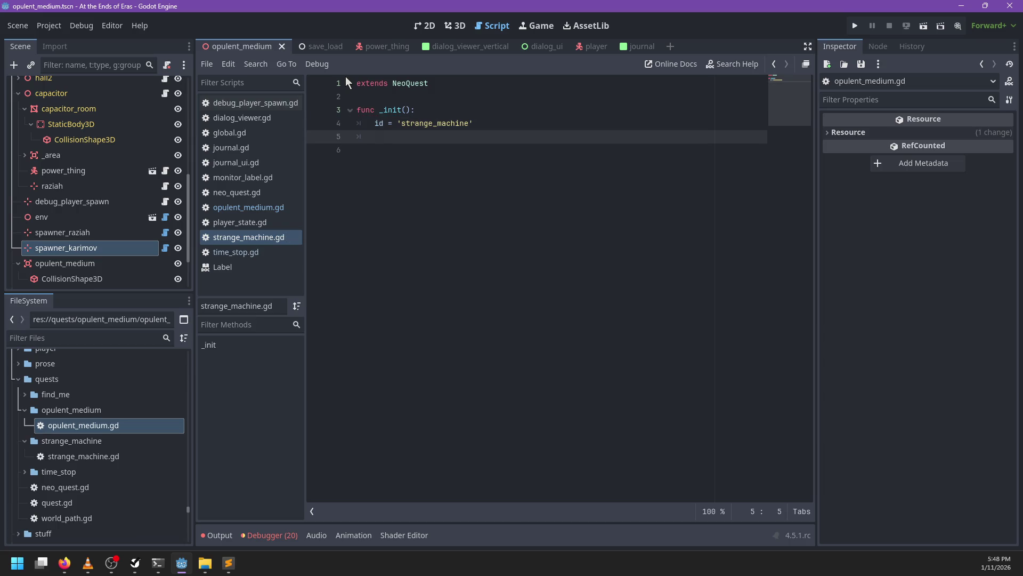
pyautogui.write('desc')
pyautogui.press('Return')
pyautogui.write('=')
pyautogui.write("I'm no")
pyautogui.press('BackSpace')
pyautogui.press('BackSpace')
pyautogui.press('BackSpace')
pyautogui.hotkey('ctrl', 'z')
pyautogui.hotkey('ctrl', 'y')
pyautogui.hotkey('ctrl', 'z')
pyautogui.hotkey('ctrl', 'z')
# - Set the description to a researcher needing help finding a device in the ruins, and save
pyautogui.write('""')
pyautogui.write('Dr. ')
pyautogui.write('Ka')
pyautogui.write('rimov')
pyautogui.hotkey('ctrl', 'Left')
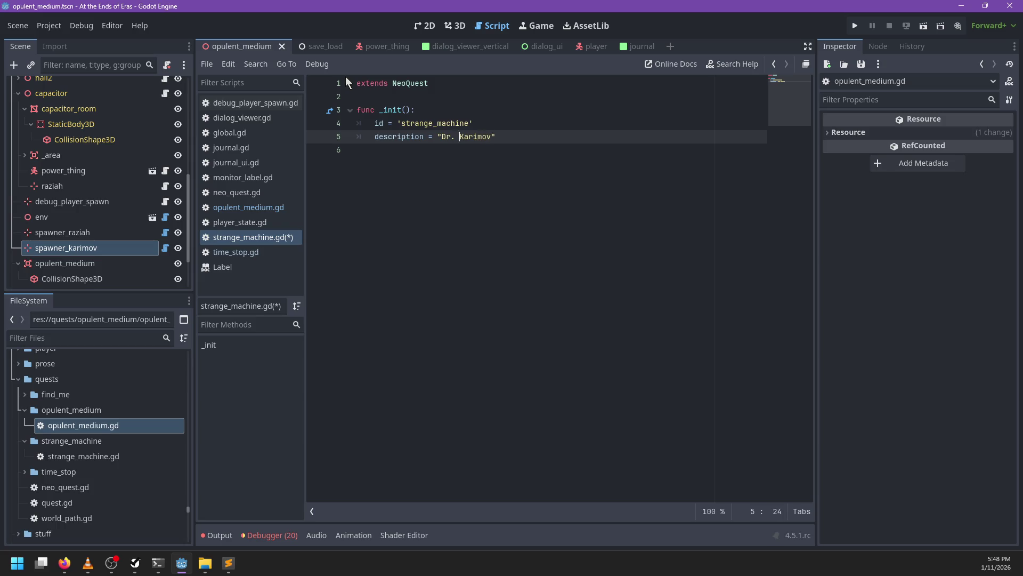
pyautogui.write('A researcher')
pyautogui.write(' named Dr. Karimov needs ')
pyautogui.write('help finding a de')
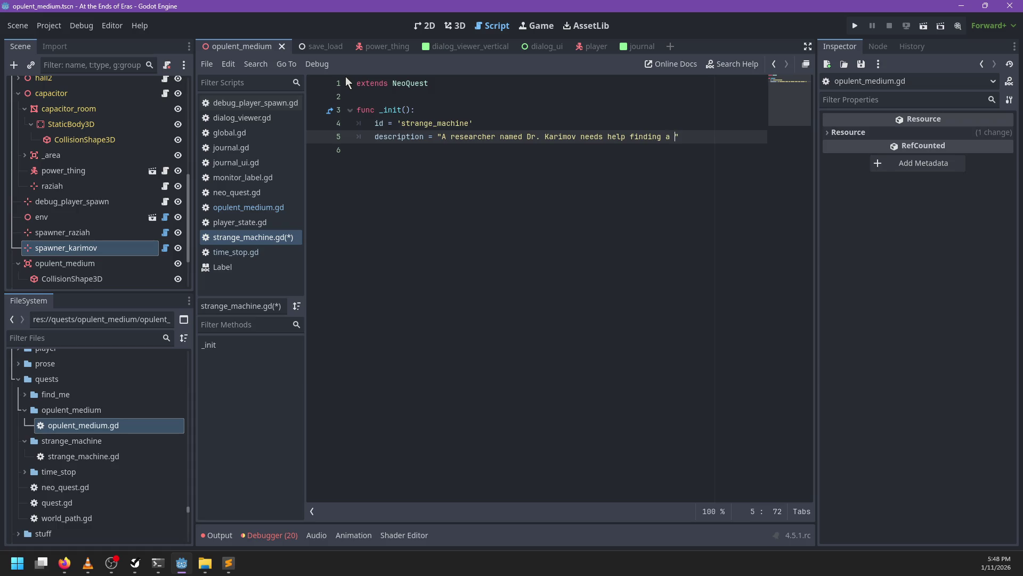
pyautogui.write('vice for')
pyautogui.press('BackSpace')
pyautogui.press('BackSpace')
pyautogui.press('BackSpace')
pyautogui.write('in the ruins.')
pyautogui.hotkey('ctrl', 's')
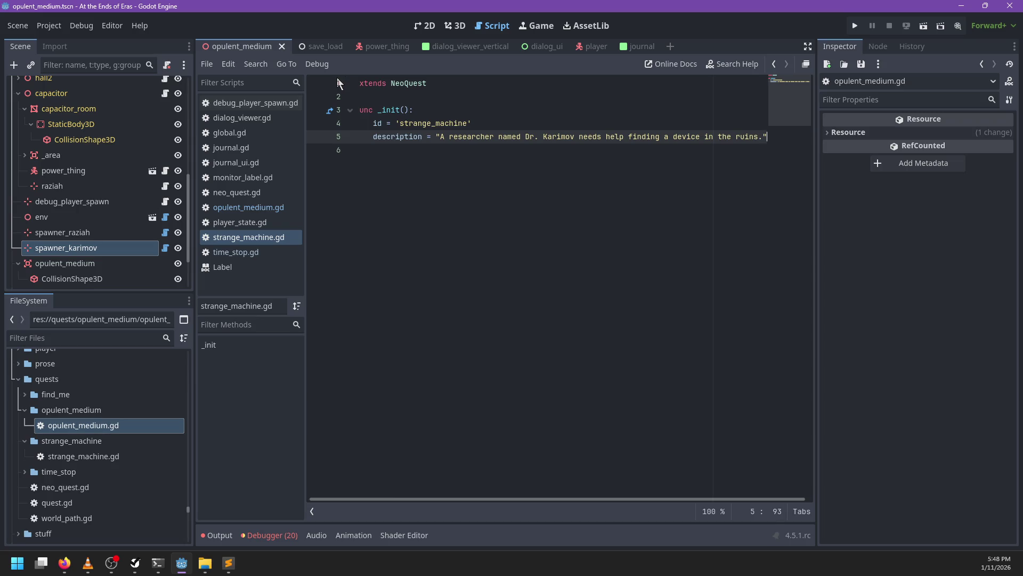
pyautogui.press('Return')
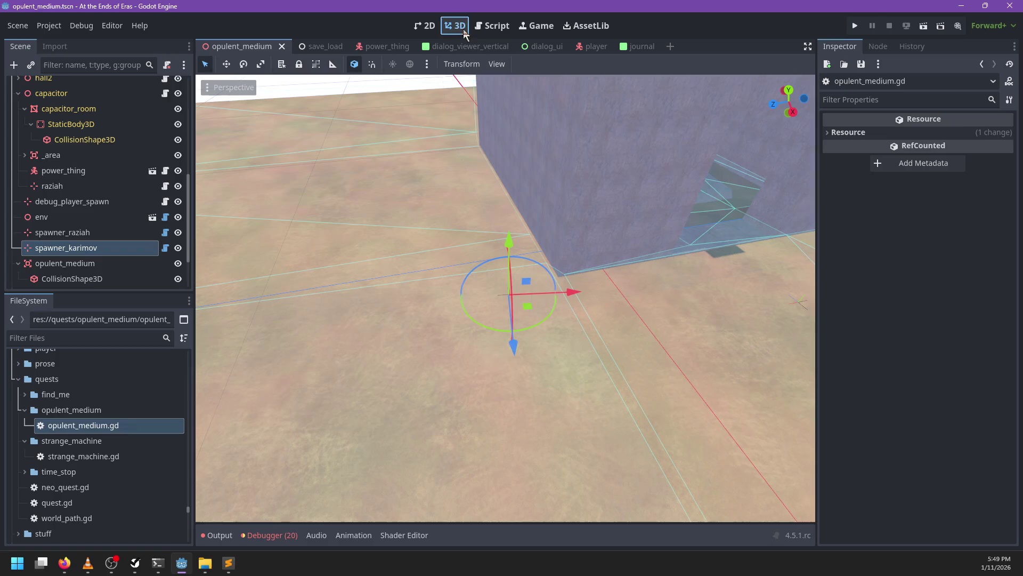
pyautogui.click(455, 25)
# - Orbit the level view toward a wall, then return to Godot's Script workspace
pyautogui.moveTo(663, 244)
pyautogui.mouseDown()
pyautogui.moveTo(510, 180)
pyautogui.moveTo(509, 290)
pyautogui.moveTo(677, 331)
pyautogui.moveTo(391, 340)
pyautogui.moveTo(632, 398)
pyautogui.moveTo(609, 327)
pyautogui.moveTo(559, 290)
pyautogui.moveTo(523, 310)
pyautogui.moveTo(381, 272)
pyautogui.moveTo(749, 312)
pyautogui.moveTo(506, 377)
pyautogui.moveTo(672, 244)
pyautogui.moveTo(454, 233)
pyautogui.moveTo(671, 257)
pyautogui.moveTo(471, 309)
pyautogui.moveTo(484, 324)
pyautogui.moveTo(455, 306)
pyautogui.moveTo(481, 297)
pyautogui.mouseUp()
pyautogui.scroll(-5, 482, 297)
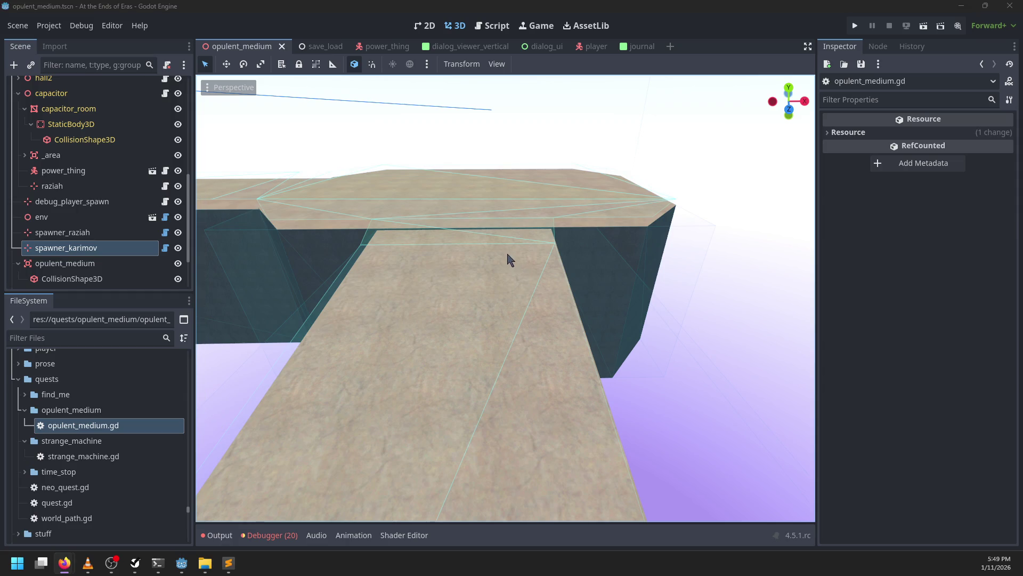
pyautogui.hotkey('alt', 'Tab')
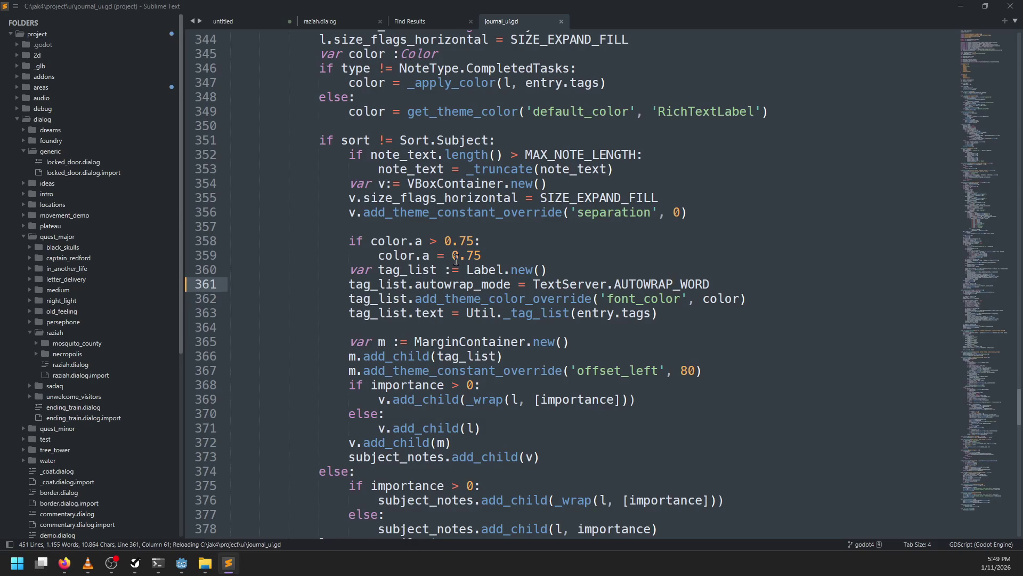
pyautogui.hotkey('alt', 'Tab')
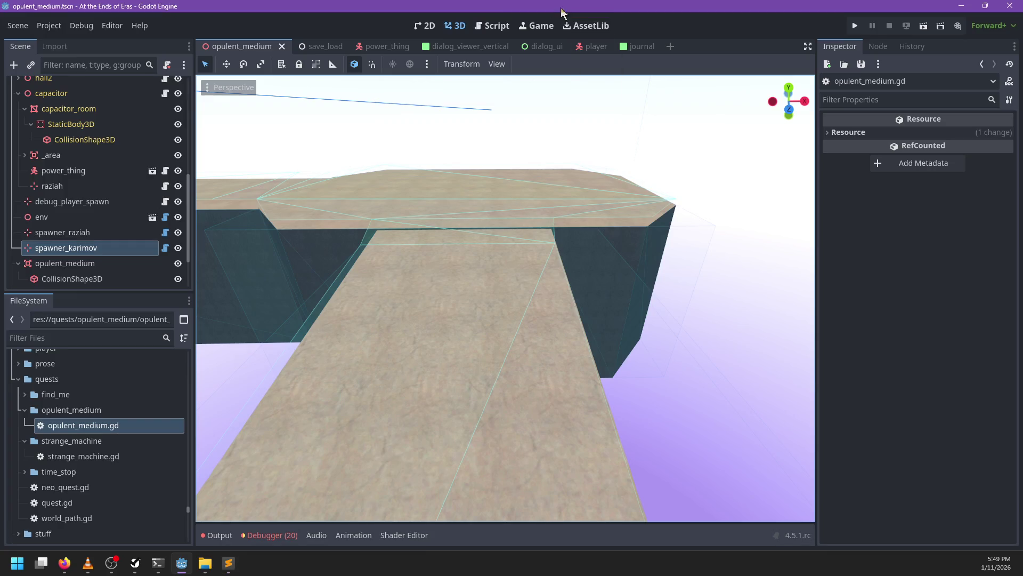
pyautogui.click(492, 26)
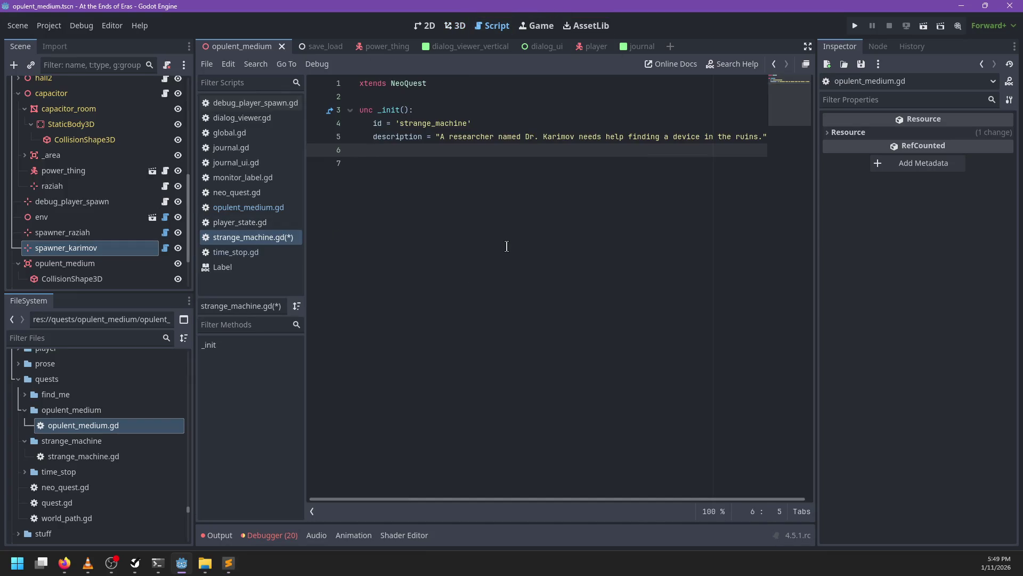
# - Begin the stages list with 'stages = [' and open a first Stage.new(' entry
pyautogui.write('stages = ')
pyautogui.write('[')
pyautogui.press('Return')
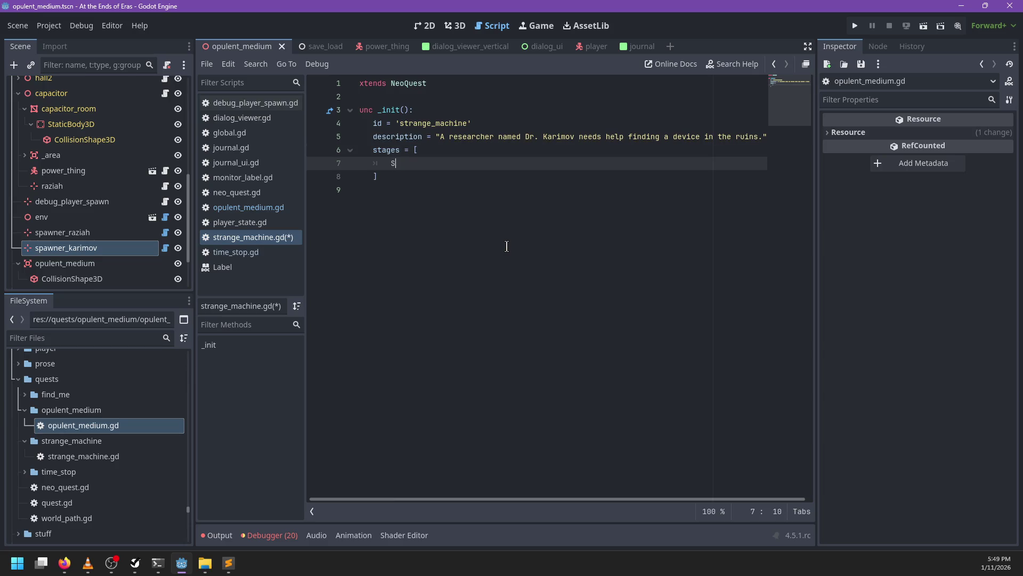
pyautogui.write("tage.new('")
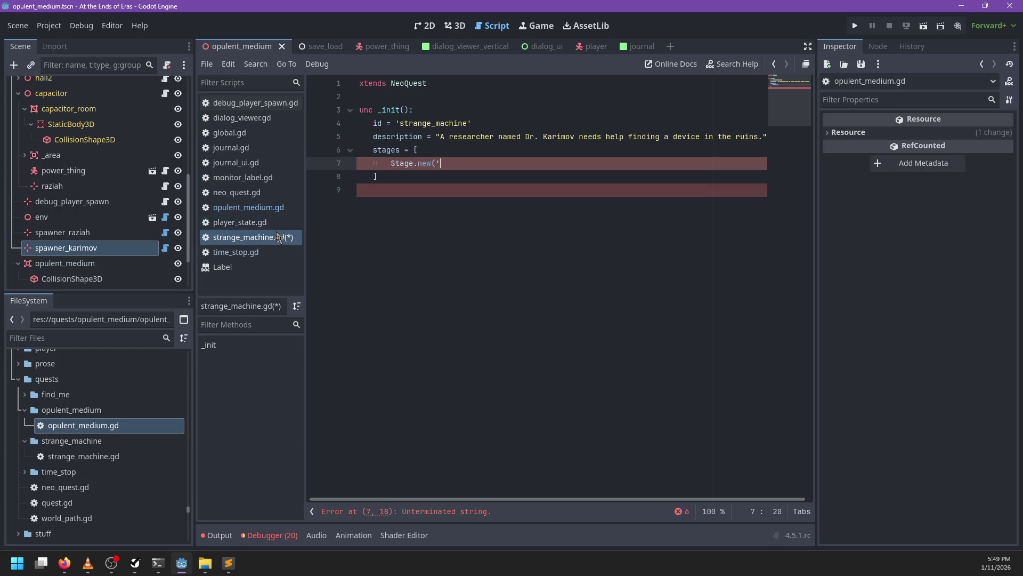
# - Check opulent_medium.gd to see how its stage entries are formatted
pyautogui.click(257, 208)
pyautogui.scroll(-5, 483, 262)
pyautogui.scroll(-3, 483, 262)
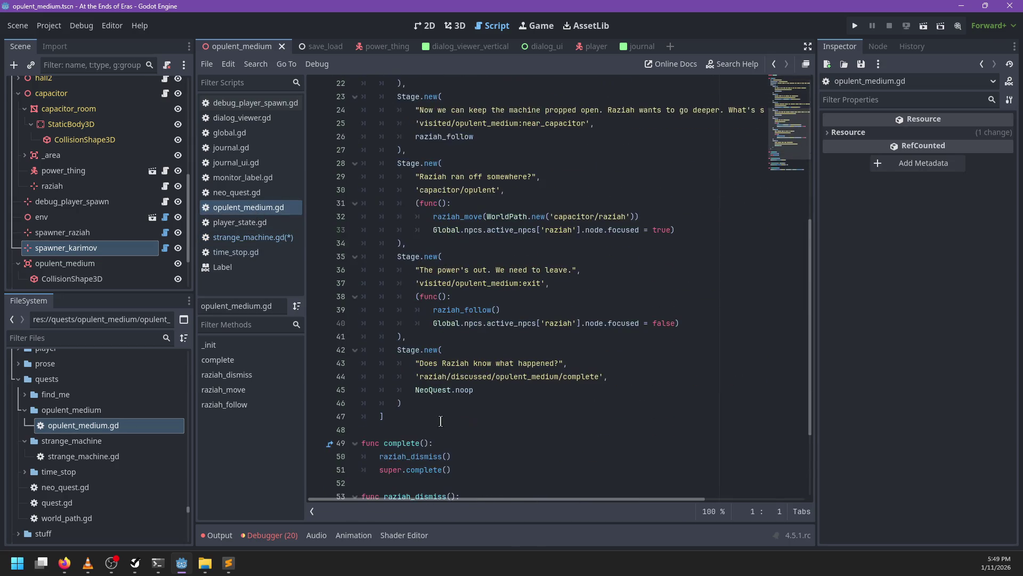
pyautogui.scroll(7, 427, 443)
pyautogui.moveTo(427, 402)
pyautogui.mouseDown()
pyautogui.moveTo(426, 443)
pyautogui.moveTo(377, 195)
pyautogui.moveTo(351, 160)
pyautogui.moveTo(345, 176)
pyautogui.mouseUp()
pyautogui.click(525, 232)
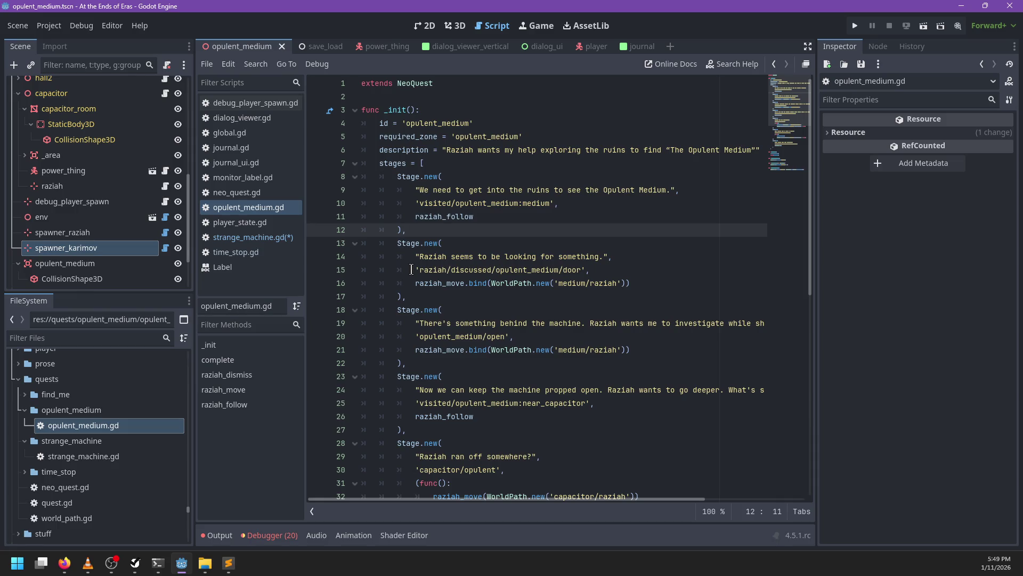
pyautogui.click(250, 241)
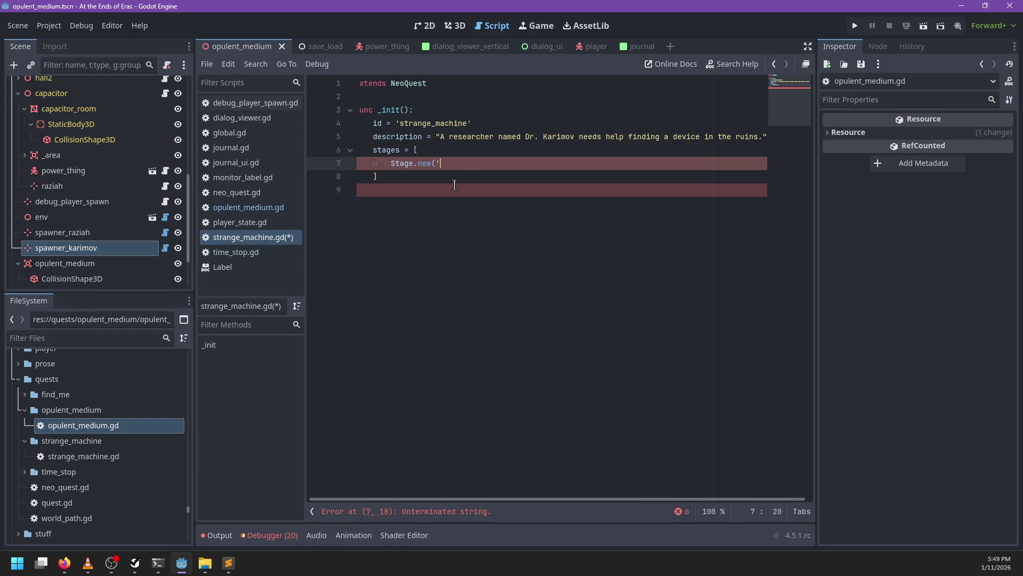
# - Put the opening quote on its own line and review opulent_medium.gd's first stage again
pyautogui.press('Return')
pyautogui.write("'")
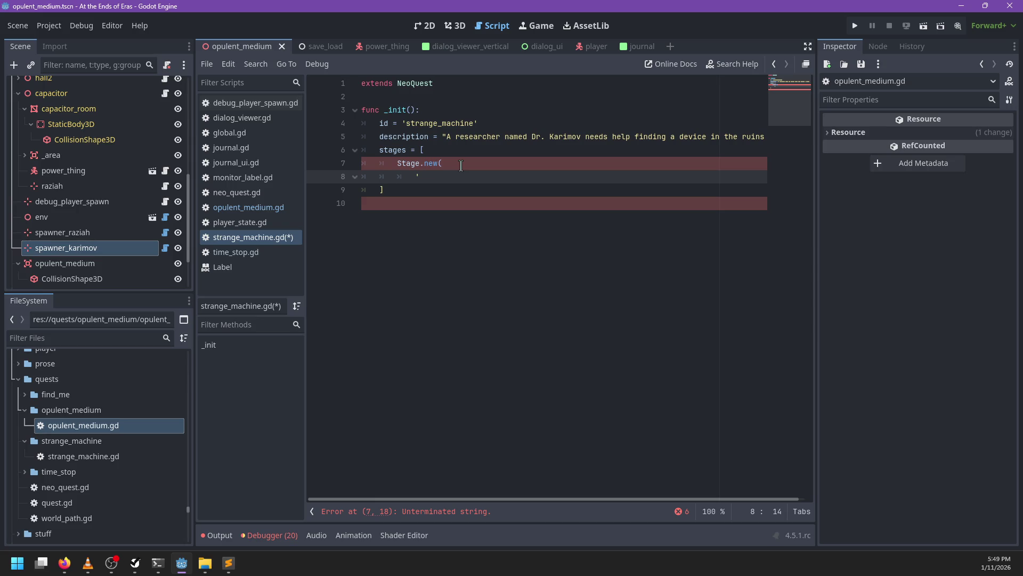
pyautogui.click(273, 209)
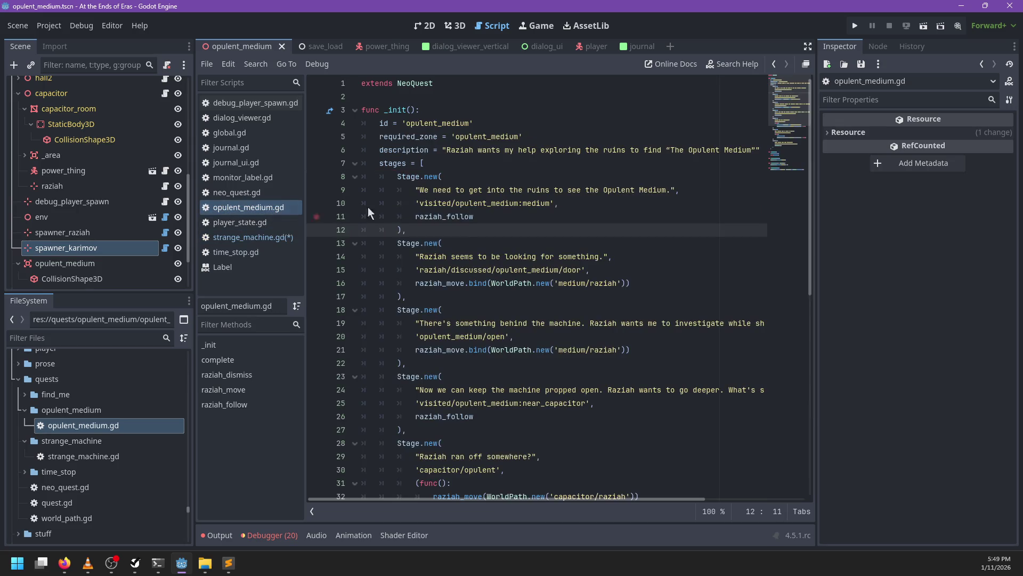
pyautogui.moveTo(421, 189); pyautogui.dragTo(673, 190)
pyautogui.doubleClick(435, 203)
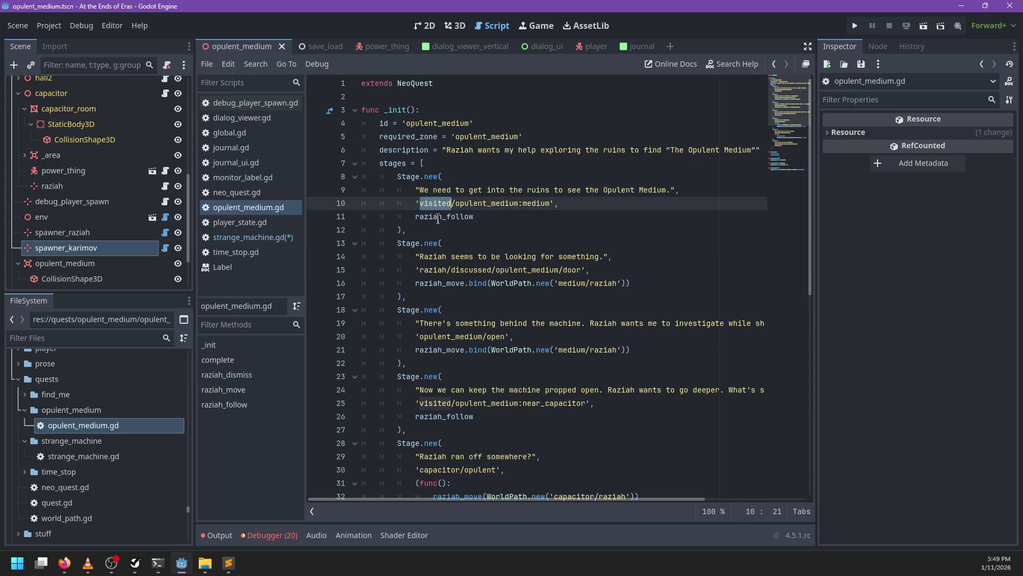
pyautogui.doubleClick(439, 217)
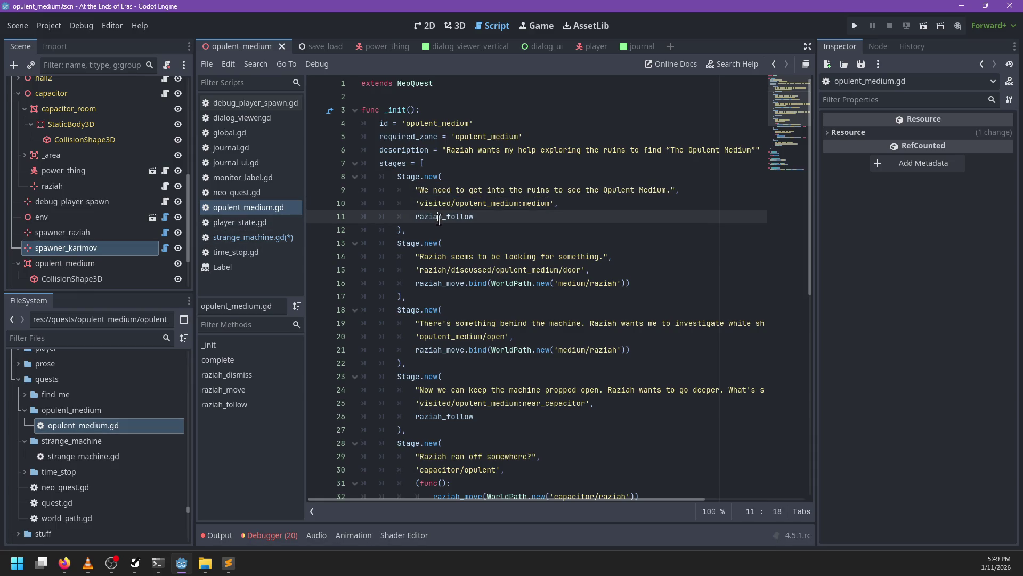
pyautogui.click(256, 237)
pyautogui.write("'I n")
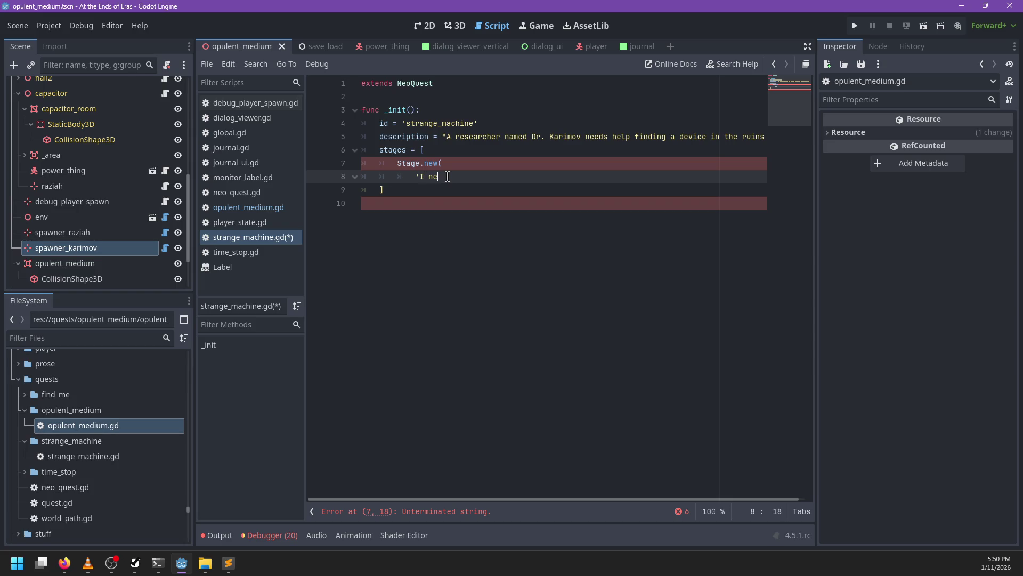
# - Type the first stage's line "I need to find a way into the ruins."
pyautogui.write('ed to fix')
pyautogui.hotkey('ctrl', 'BackSpace')
pyautogui.hotkey('ctrl', 'BackSpace')
pyautogui.hotkey('ctrl', 'BackSpace')
pyautogui.hotkey('ctrl', 'BackSpace')
pyautogui.hotkey('ctrl', 'BackSpace')
pyautogui.write('a way into t')
pyautogui.write('he ruins."')
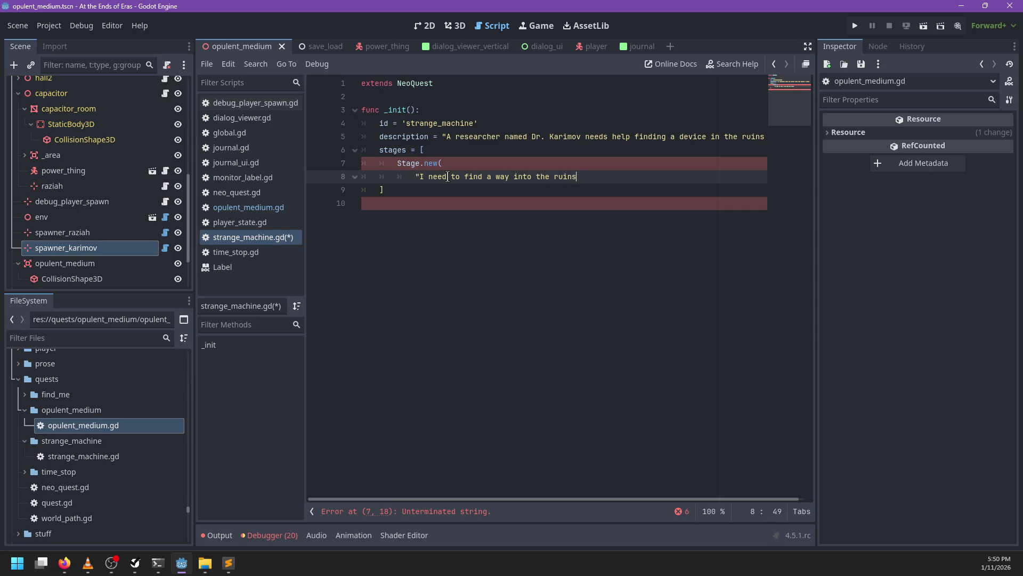
pyautogui.write(',')
pyautogui.press('Return')
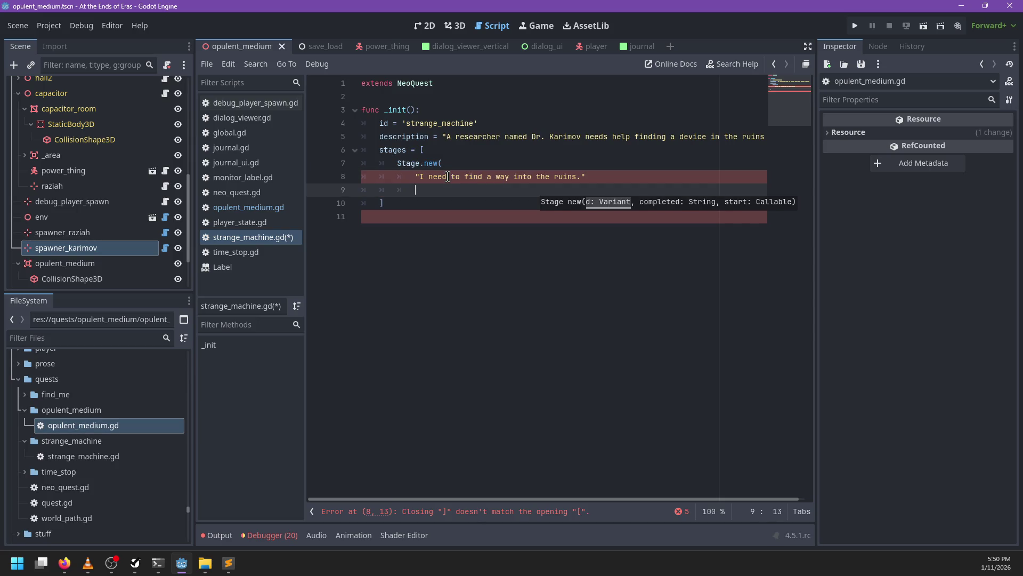
# - Copy the visited/opulent_medium:medium condition from opulent_medium.gd into the first stage
pyautogui.click(245, 208)
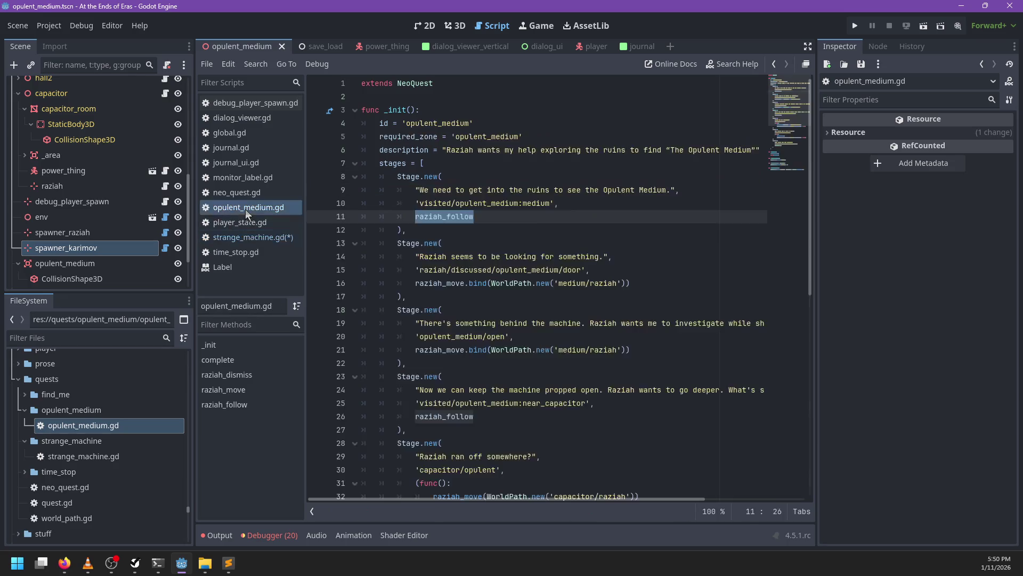
pyautogui.click(612, 203)
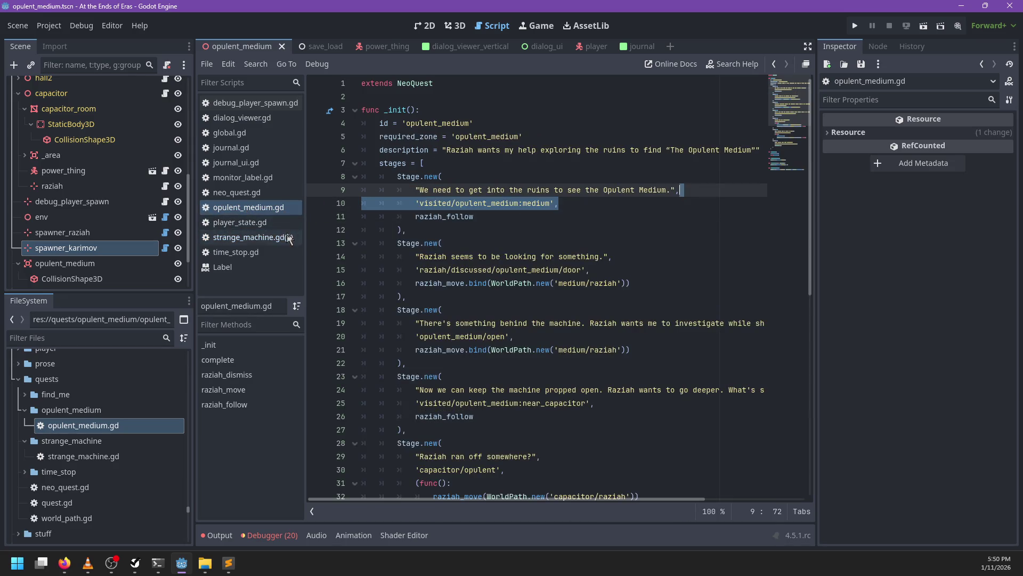
pyautogui.click(253, 237)
pyautogui.click(613, 177)
pyautogui.press('Return')
pyautogui.write("'visited/opulent_medium:medium',")
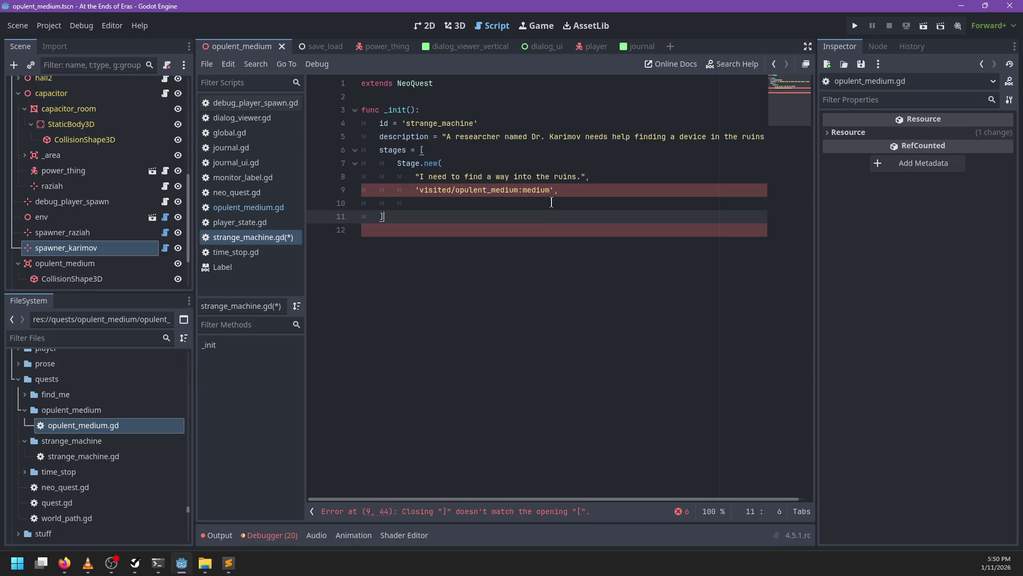
# - Give the first stage a NeoQuest.noop() callback
pyautogui.click(552, 202)
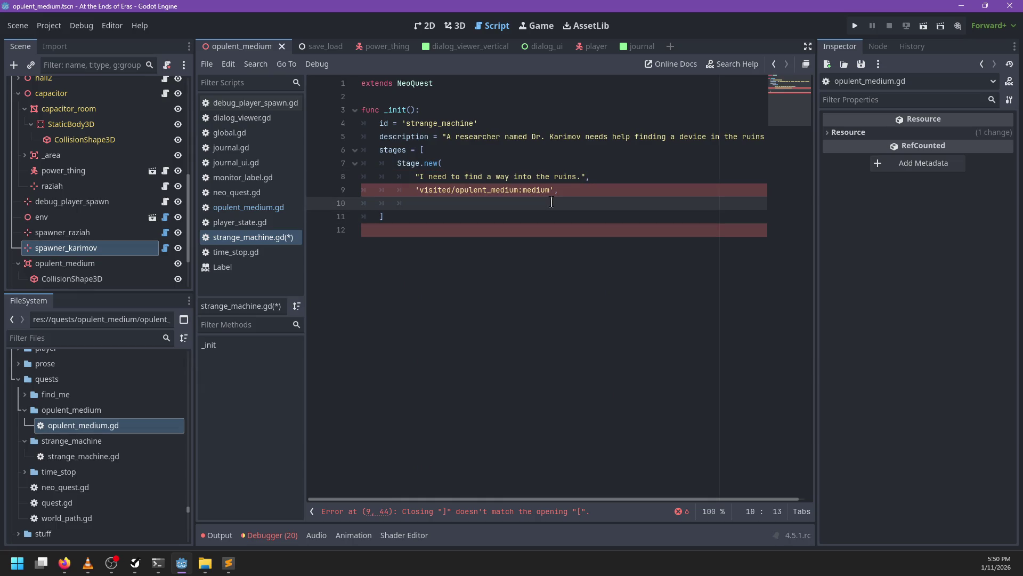
pyautogui.write('S')
pyautogui.press('BackSpace')
pyautogui.write('NeoQuest.')
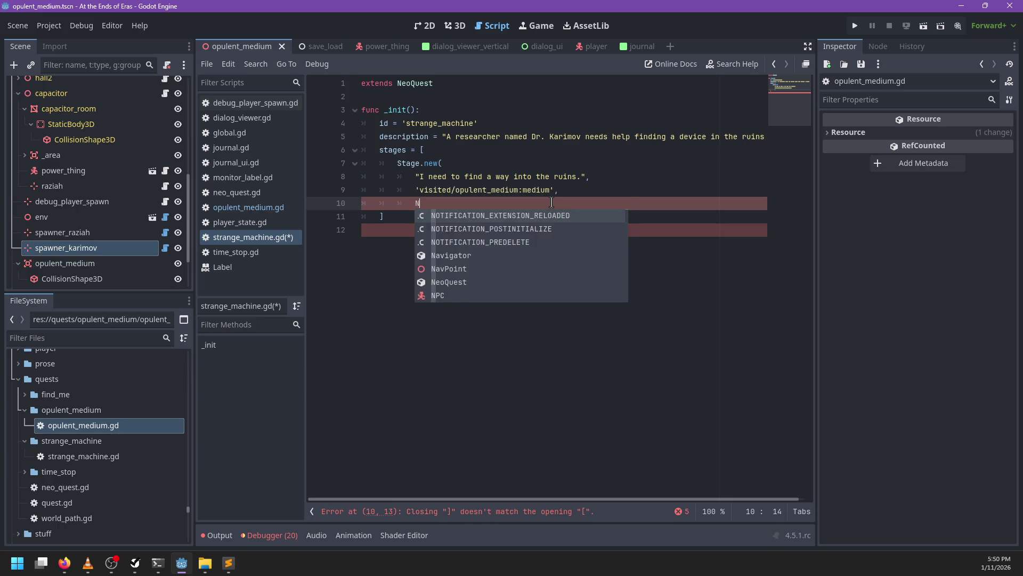
pyautogui.write('noo')
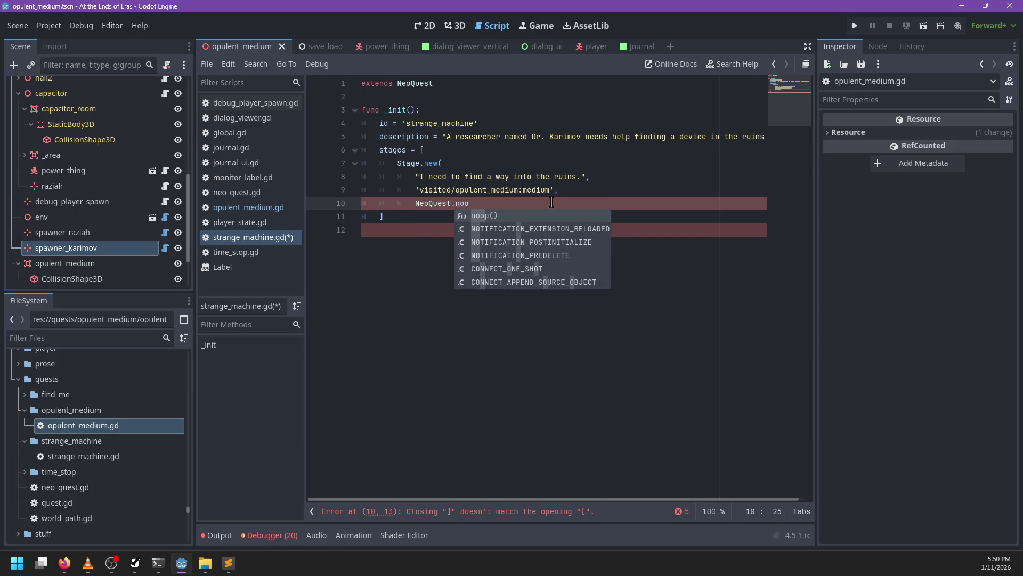
pyautogui.press('Return')
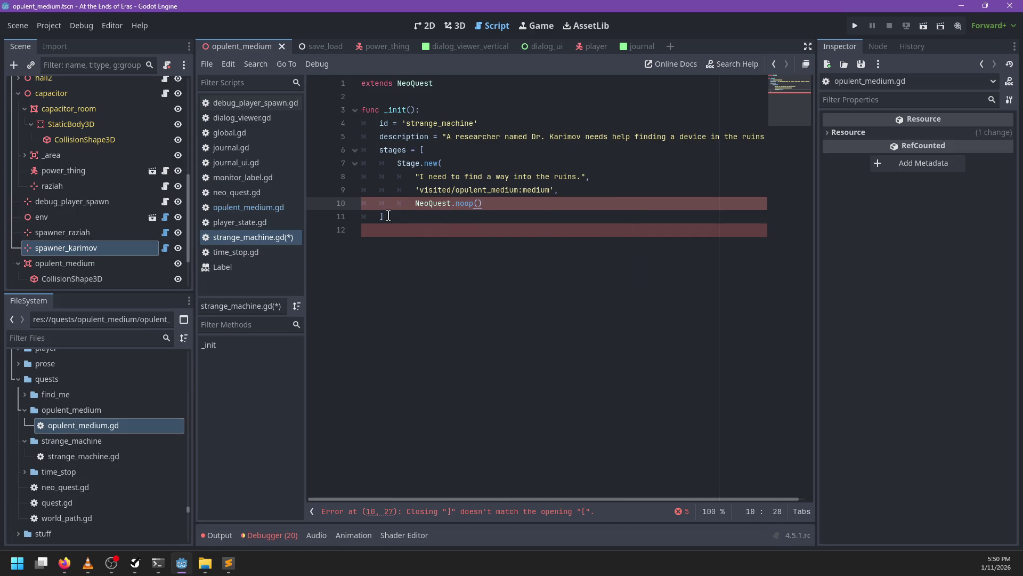
pyautogui.click(389, 216)
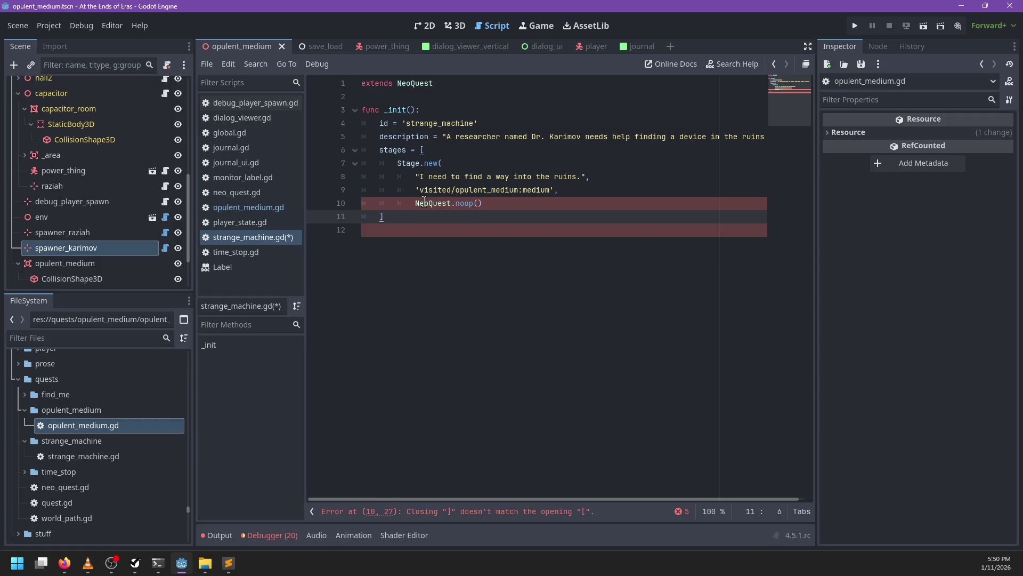
pyautogui.click(504, 205)
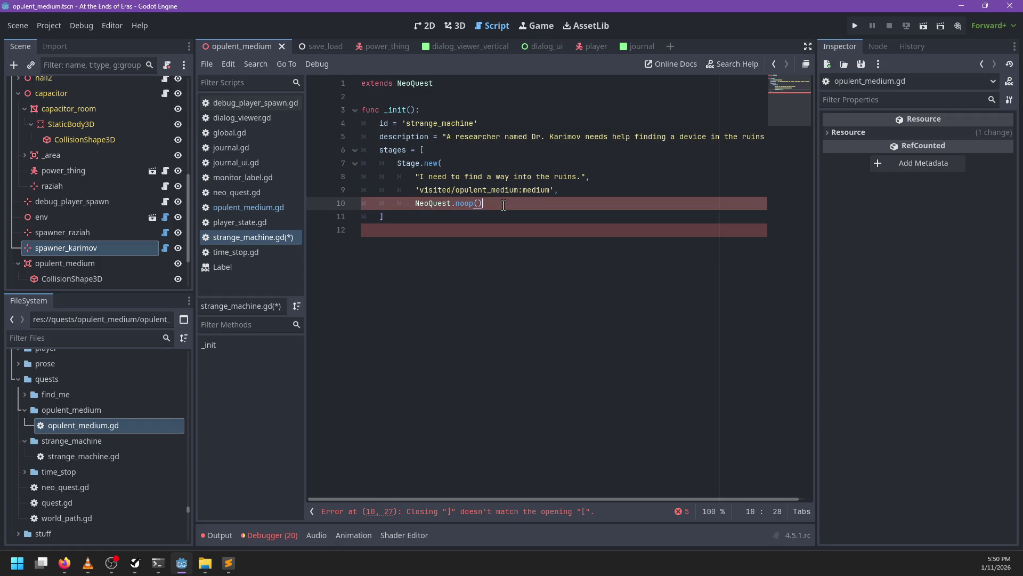
# - Add a second Stage.new with the line "Good. I'm in the ruins. Now I need to find that machine."
pyautogui.press('Return')
pyautogui.write(',')
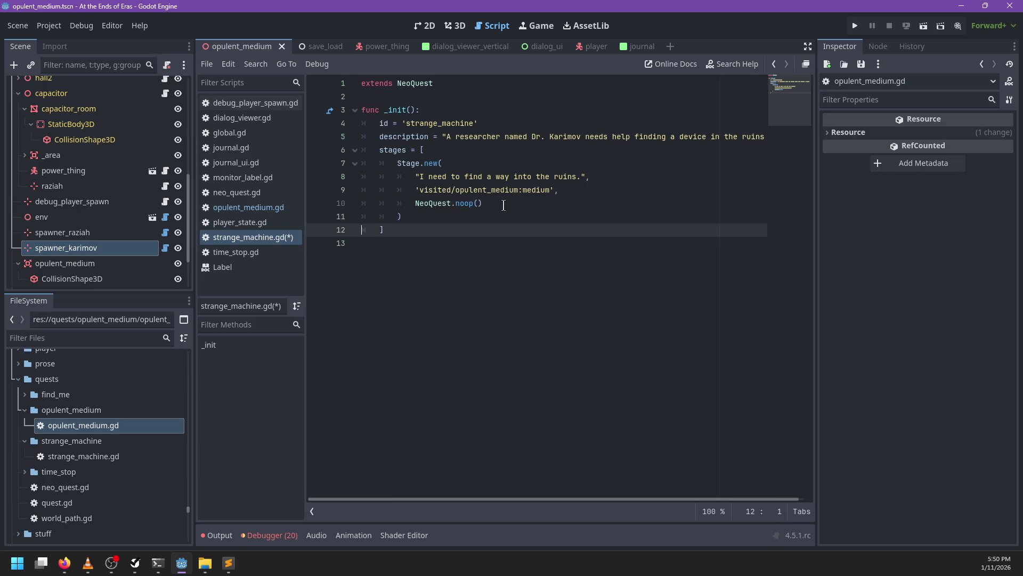
pyautogui.press('Return')
pyautogui.write("Stage.new('")
pyautogui.press('Return')
pyautogui.write('Good.')
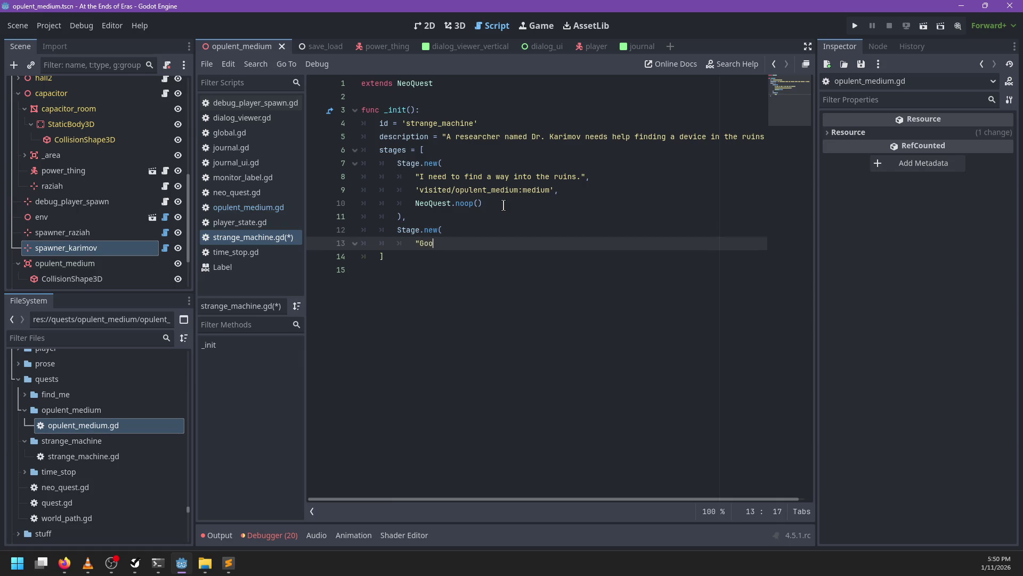
pyautogui.press('BackSpace')
pyautogui.press('BackSpace')
pyautogui.press('BackSpace')
pyautogui.write('in the ruins. N')
pyautogui.write('ow I n')
pyautogui.write('eed to find that ')
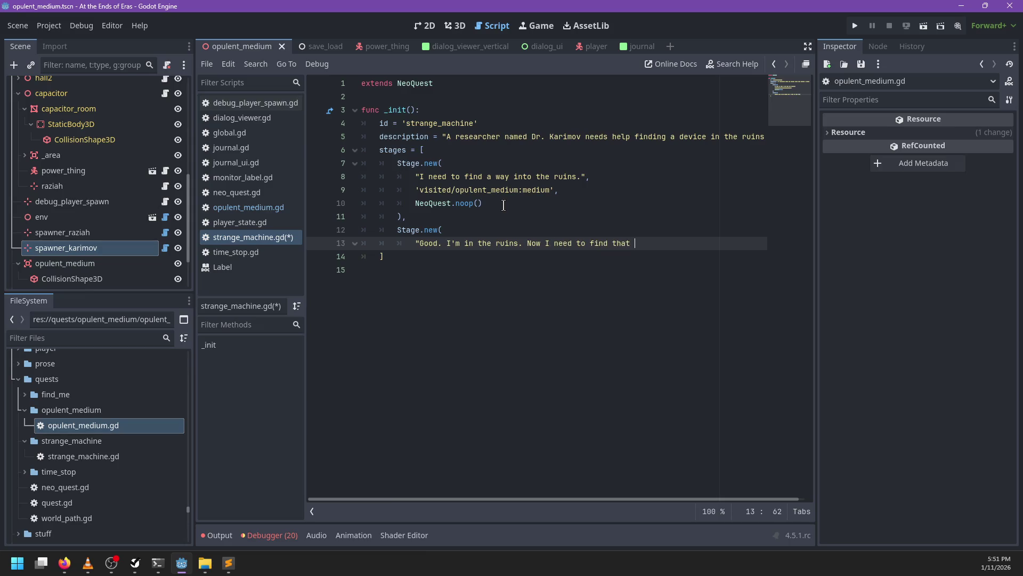
pyautogui.write('machine.",')
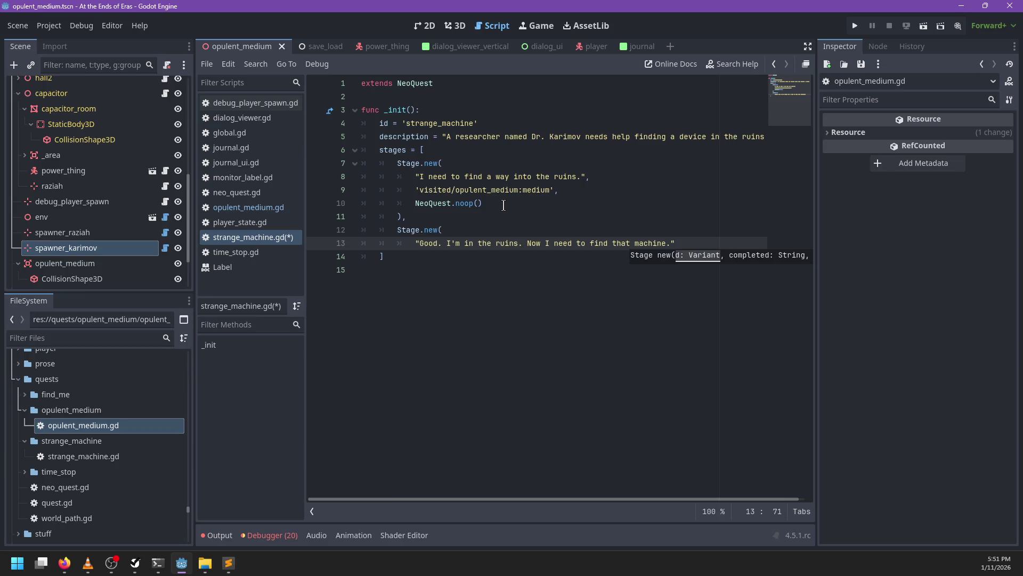
pyautogui.press('Return')
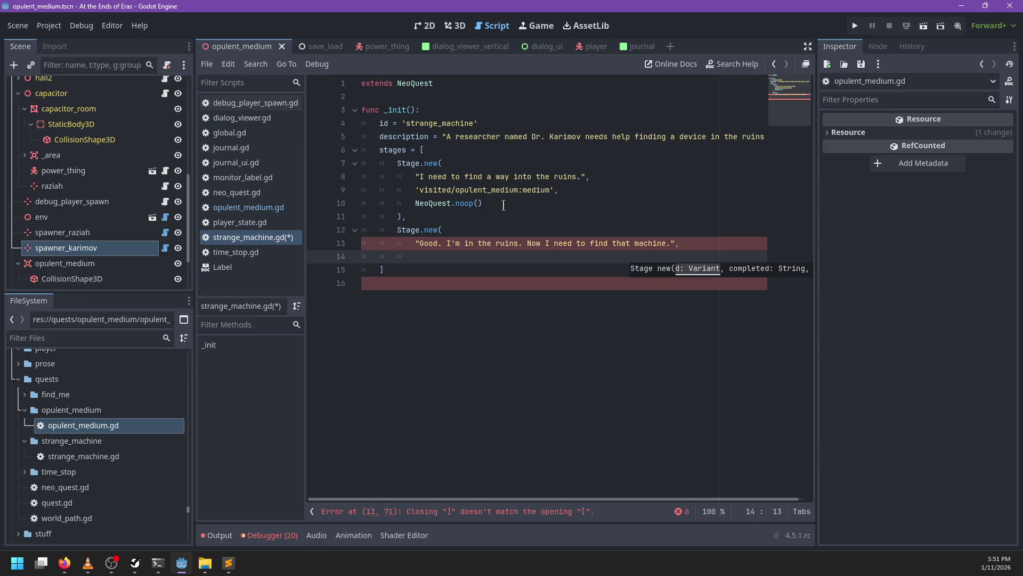
# - Give the second stage an empty completion and NeoQuest.noop(), close it, and save
pyautogui.write(',')
pyautogui.press('Return')
pyautogui.write('NeoQ')
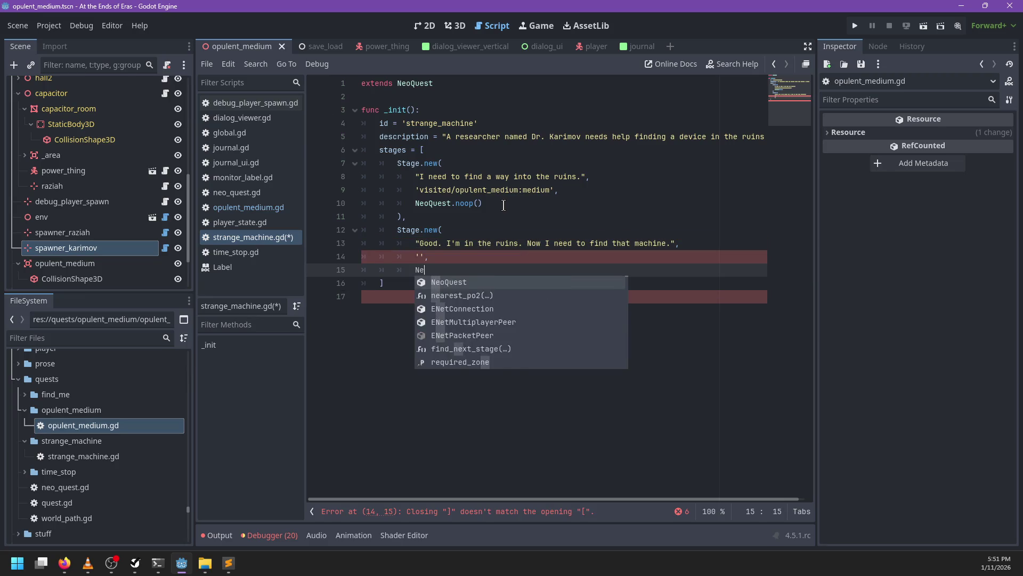
pyautogui.press('Return')
pyautogui.write('.noop(')
pyautogui.press('Return')
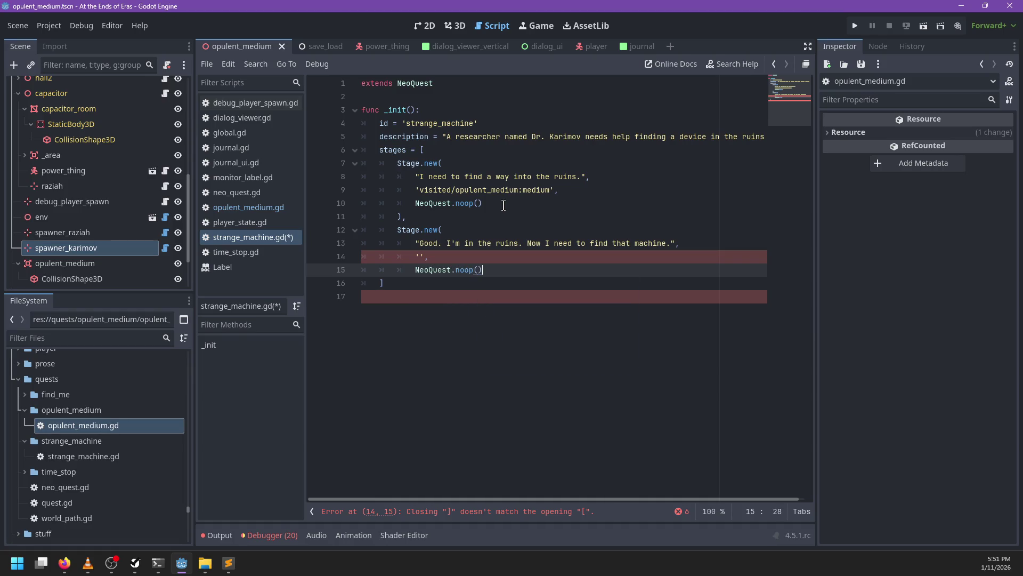
pyautogui.hotkey('ctrl', 's')
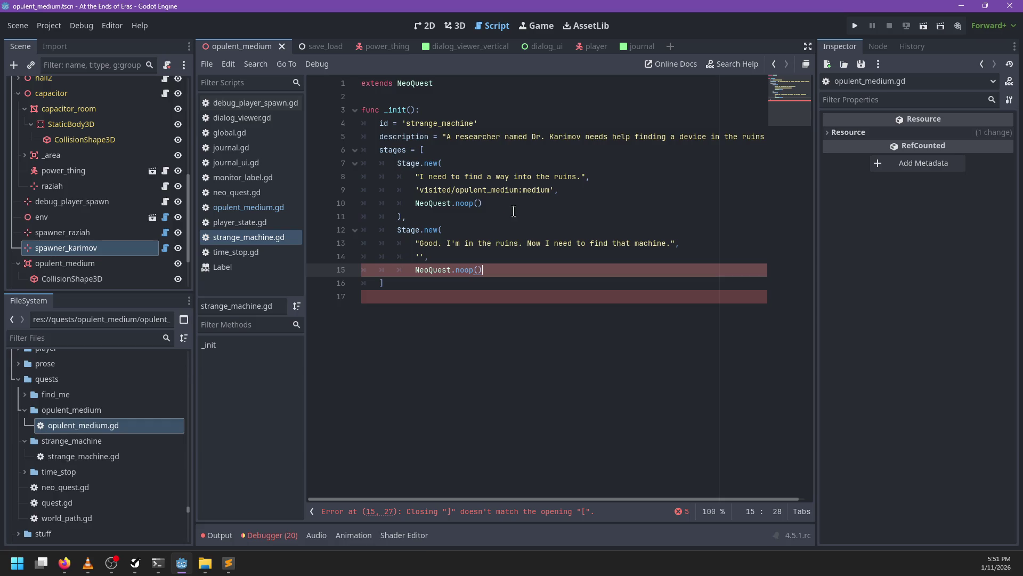
pyautogui.press('Return')
pyautogui.write(')')
pyautogui.hotkey('ctrl', 's')
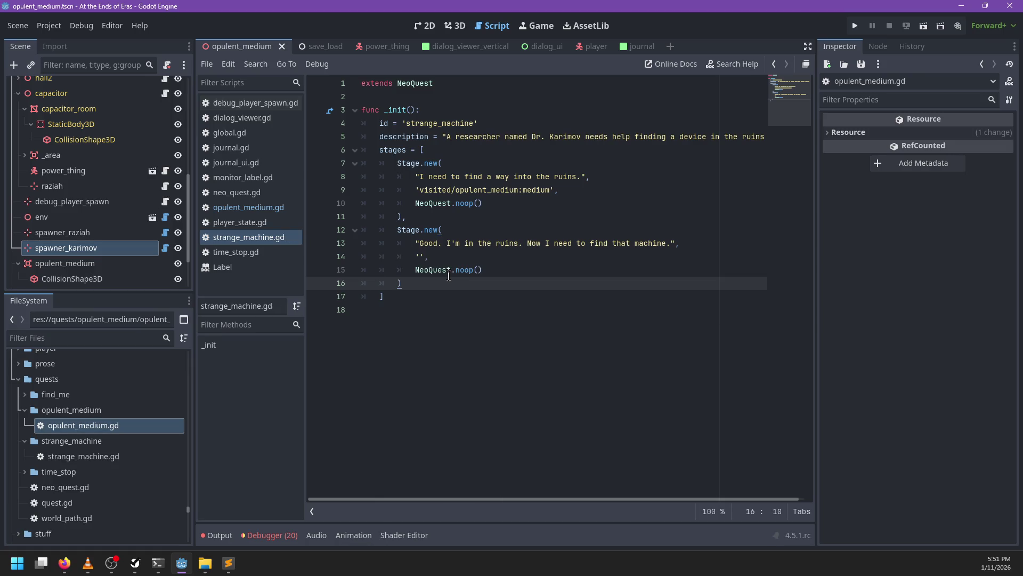
pyautogui.click(510, 269)
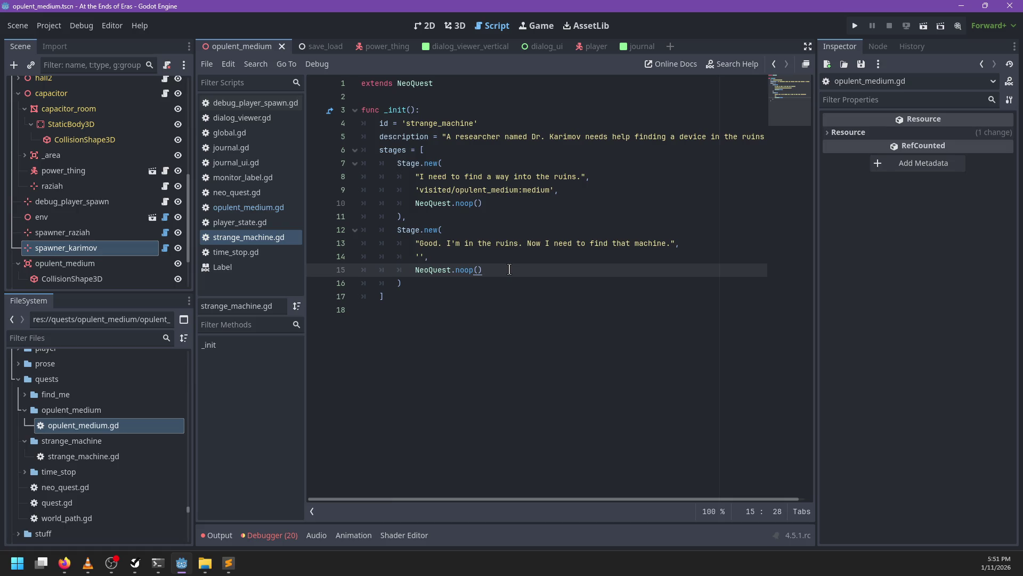
# - Duplicate the second Stage.new block into a third stage and fix its trailing comma
pyautogui.click(432, 217)
pyautogui.keyDown('shift'); pyautogui.click(427, 288); pyautogui.keyUp('shift')
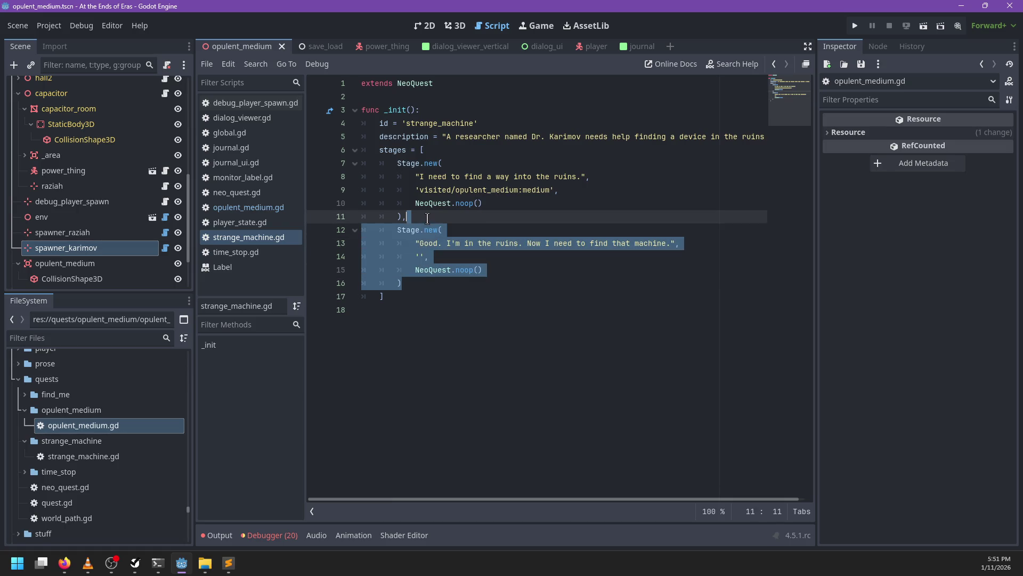
pyautogui.hotkey('ctrl', 'shift', 'd')
pyautogui.moveTo(421, 247); pyautogui.dragTo(669, 246)
pyautogui.press('Down')
pyautogui.press('Down')
pyautogui.press('Down')
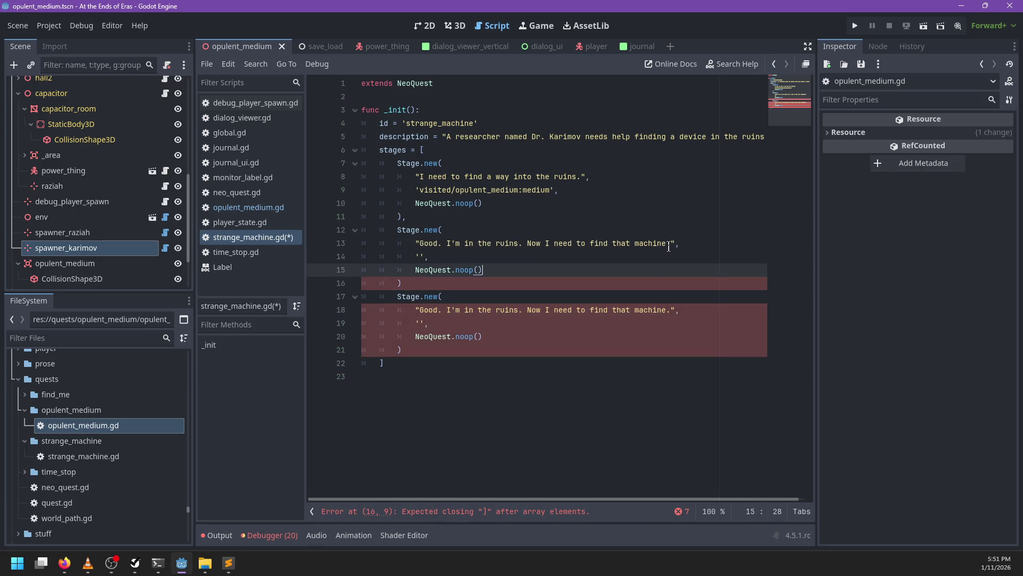
pyautogui.press('BackSpace')
pyautogui.write(',')
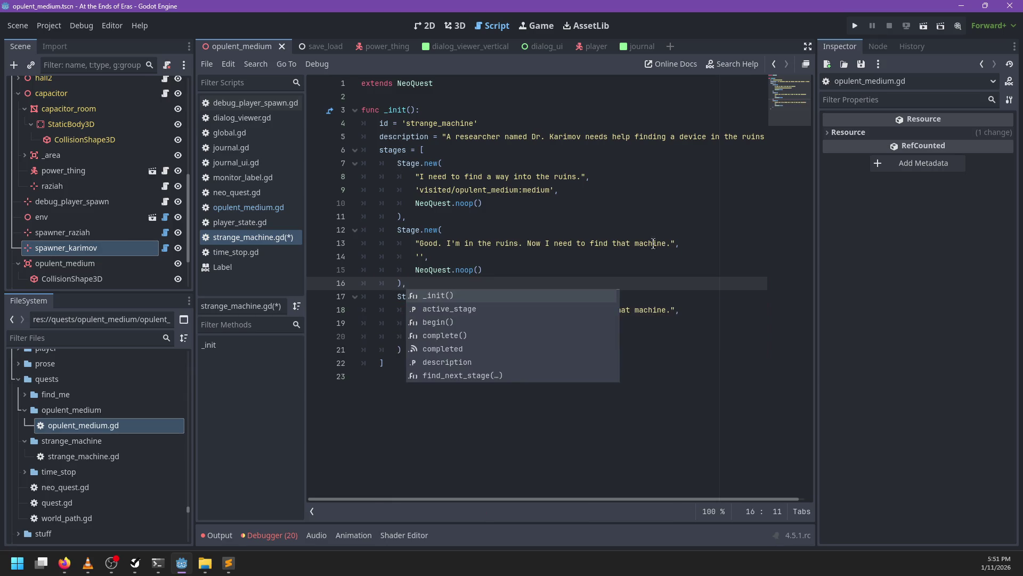
# - Rewrite the middle stage's dialogue to end "just this room? Am I missing something?" and save
pyautogui.moveTo(420, 243); pyautogui.dragTo(671, 247)
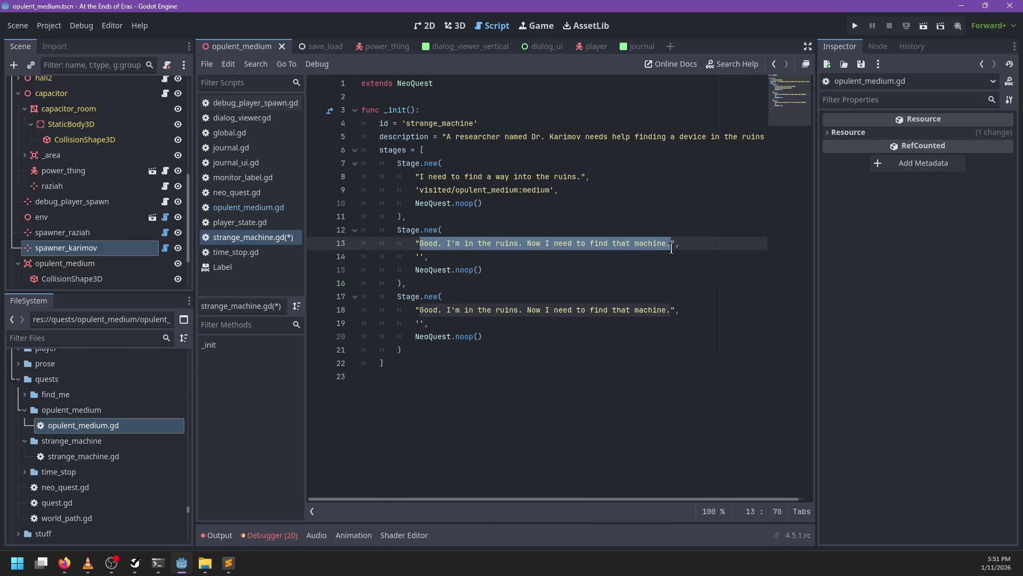
pyautogui.write("I've found my ")
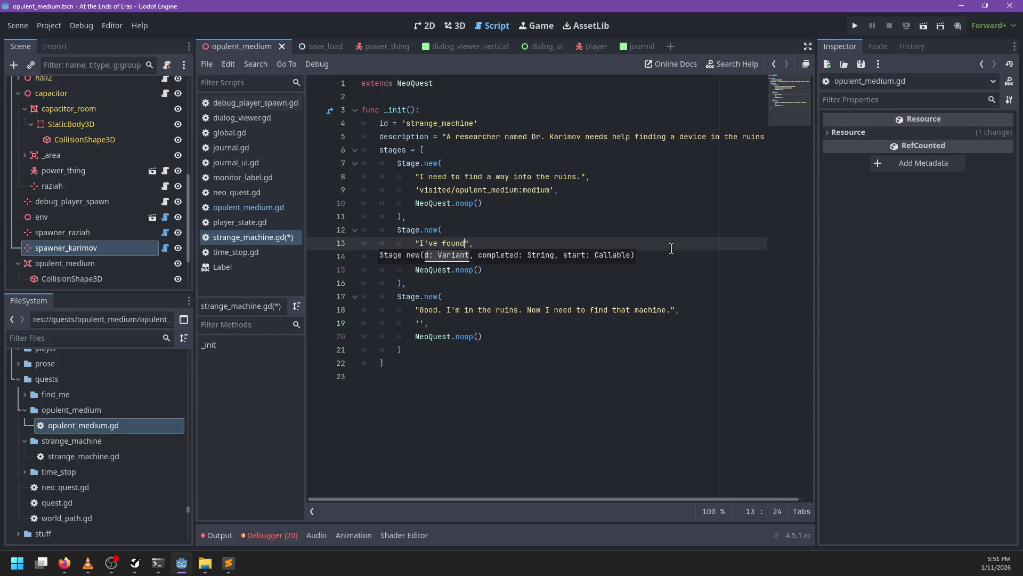
pyautogui.write('way into the r')
pyautogui.write('uins. But ')
pyautogui.write("I don't know how")
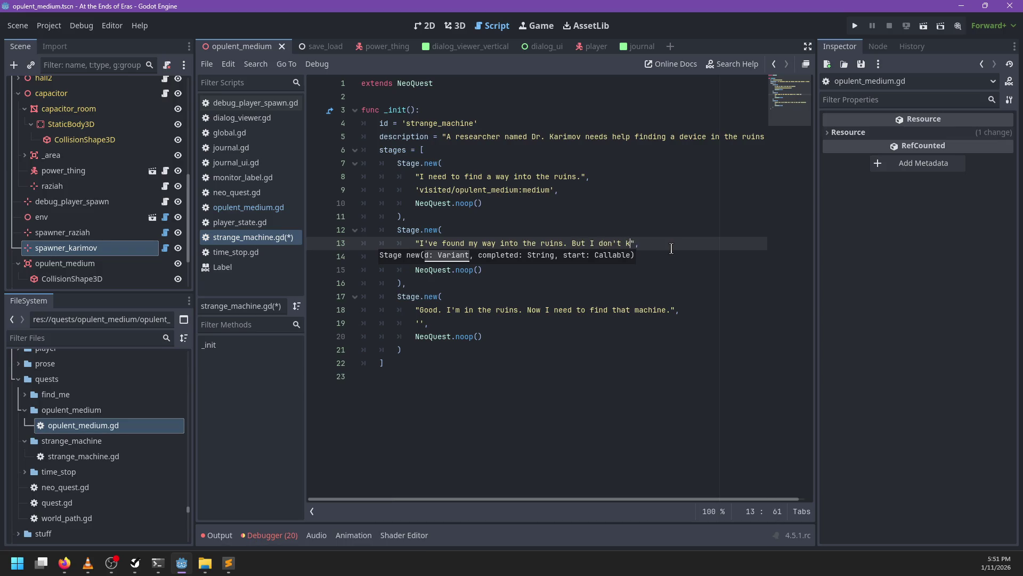
pyautogui.press('BackSpace')
pyautogui.press('BackSpace')
pyautogui.press('BackSpace')
pyautogui.press('BackSpace')
pyautogui.press('BackSpace')
pyautogui.press('BackSpace')
pyautogui.write('it seems to be ')
pyautogui.write('just this room? ')
pyautogui.write('Where')
pyautogui.press('BackSpace')
pyautogui.press('BackSpace')
pyautogui.press('BackSpace')
pyautogui.write('Is ')
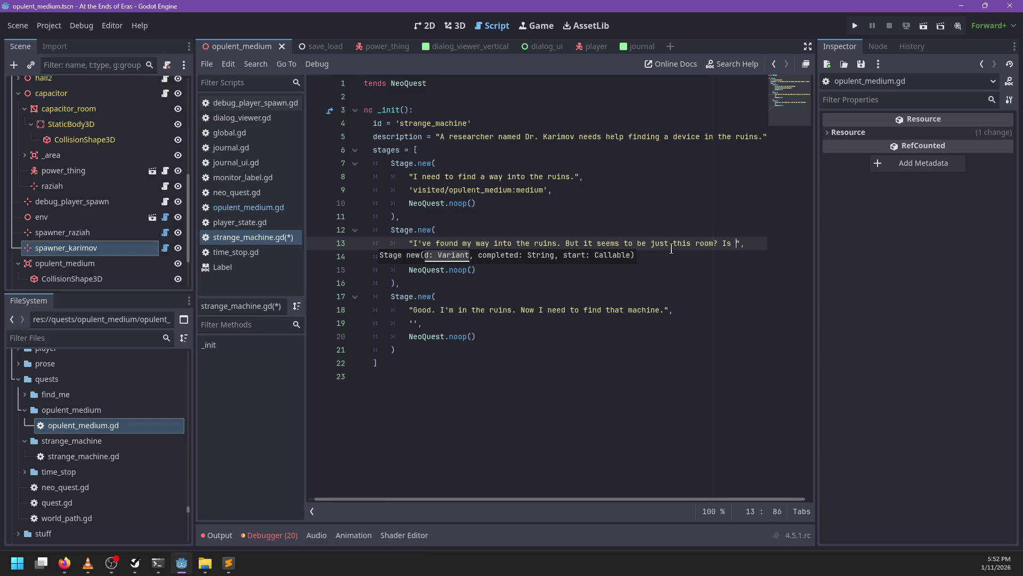
pyautogui.write('Am I missing some')
pyautogui.write('thing?')
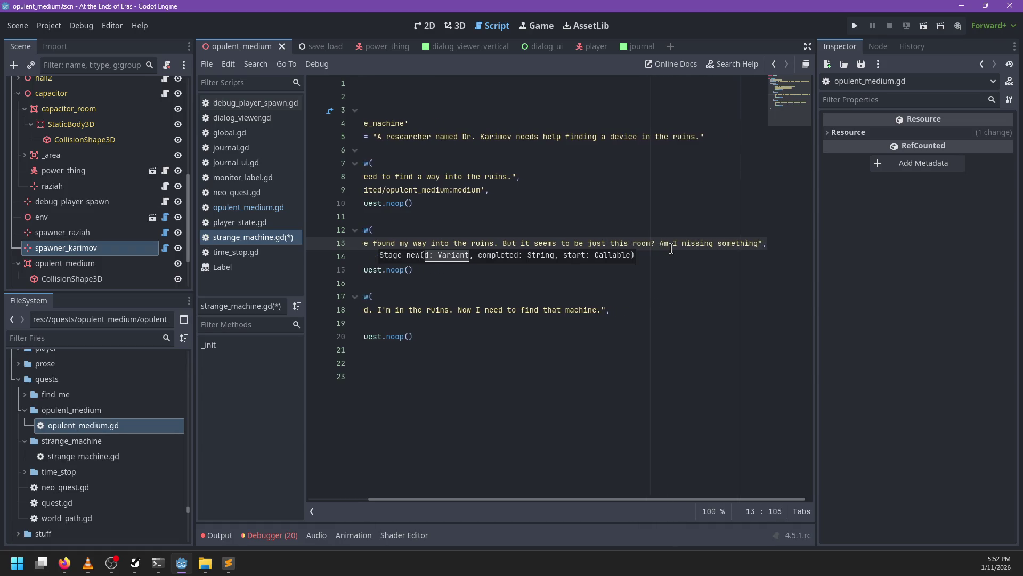
pyautogui.click(523, 252)
pyautogui.hotkey('ctrl', 's')
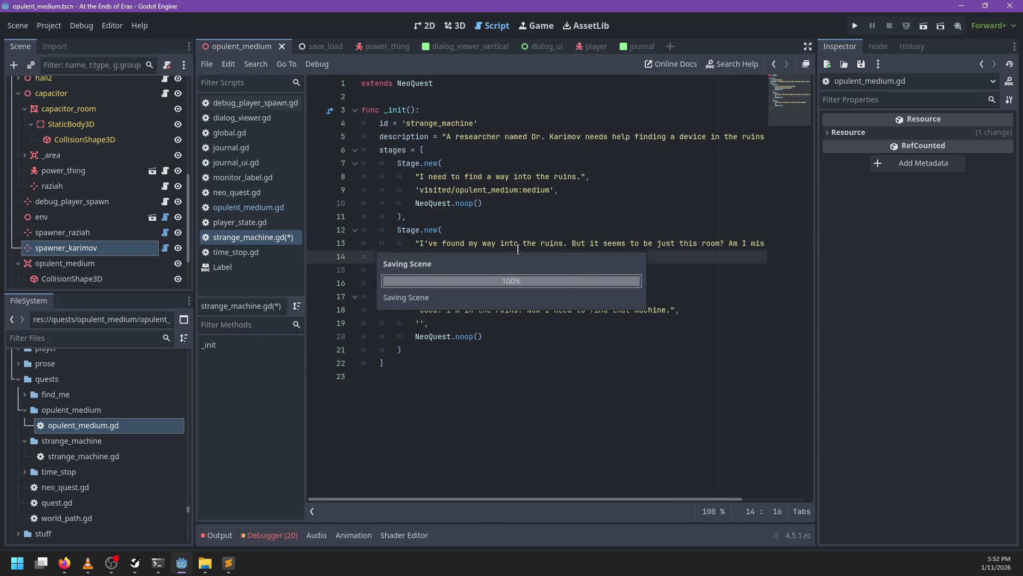
pyautogui.click(274, 207)
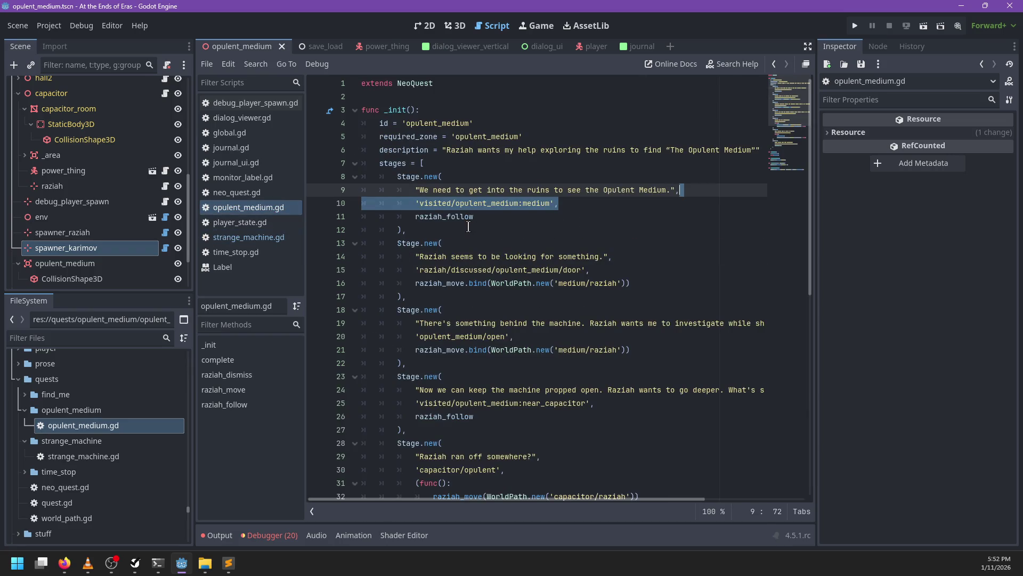
# - Copy 'opulent_medium/open' from opulent_medium.gd into the second stage's completion
pyautogui.scroll(-2, 469, 227)
pyautogui.moveTo(504, 258); pyautogui.dragTo(418, 258)
pyautogui.hotkey('ctrl', 'c')
pyautogui.click(264, 241)
pyautogui.click(420, 257)
pyautogui.hotkey('ctrl', 'v')
# - Rewrite the third stage's dialogue to begin "With the door open, I can search for the machine…" and save
pyautogui.moveTo(420, 309); pyautogui.dragTo(670, 310)
pyautogui.write('With the door o')
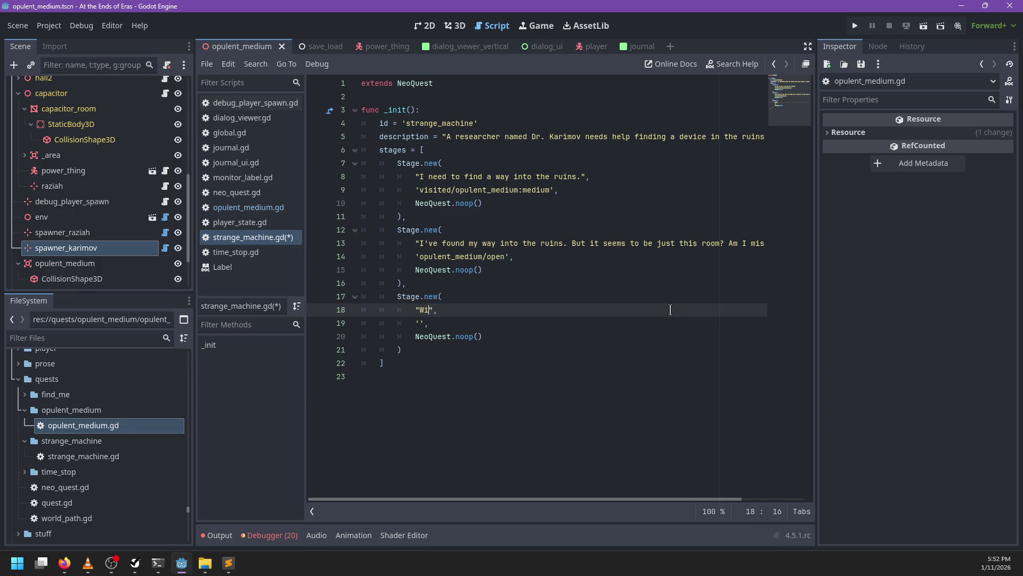
pyautogui.write('pen, I can')
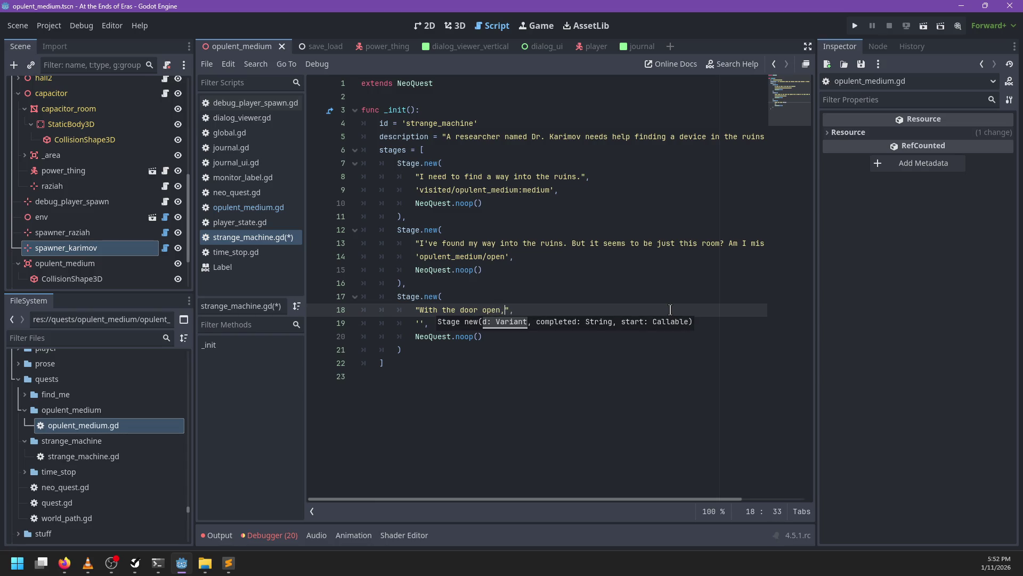
pyautogui.write(' searc')
pyautogui.write('h for the machine')
pyautogui.write(' D. ')
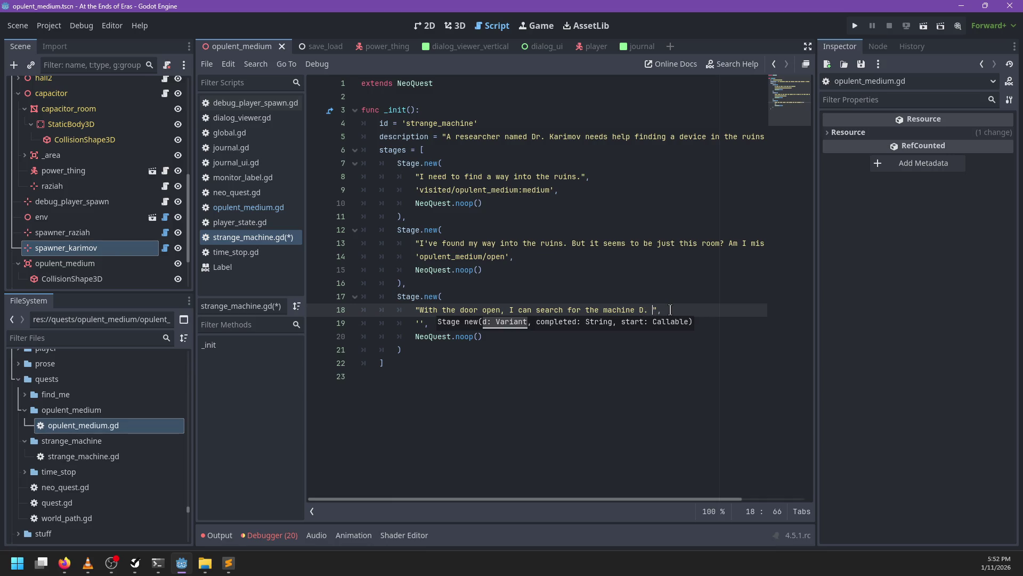
pyautogui.write(' Karimov')
pyautogui.write(' needed.')
pyautogui.hotkey('ctrl', 's')
pyautogui.click(459, 294)
pyautogui.click(419, 322)
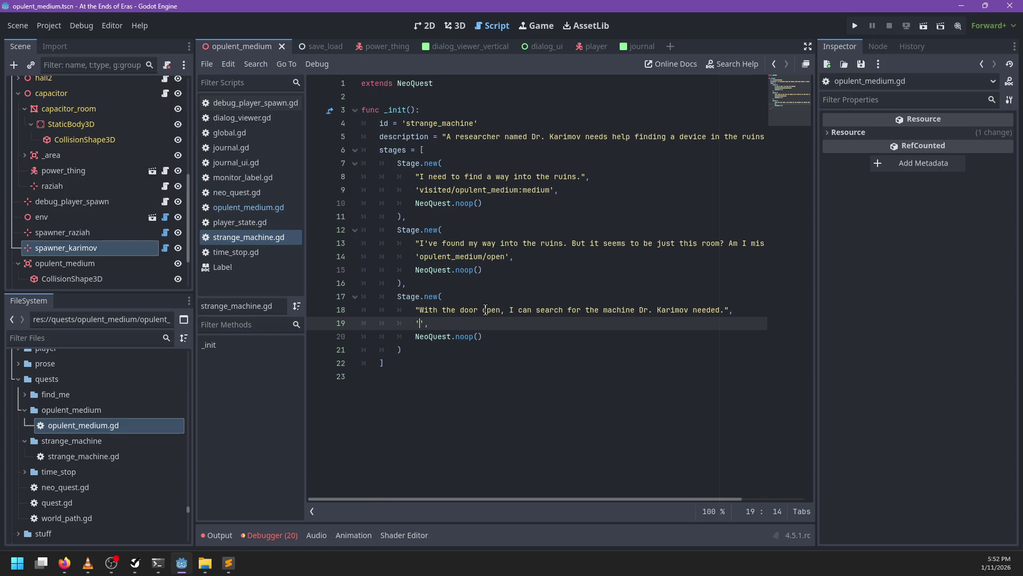
pyautogui.click(78, 337)
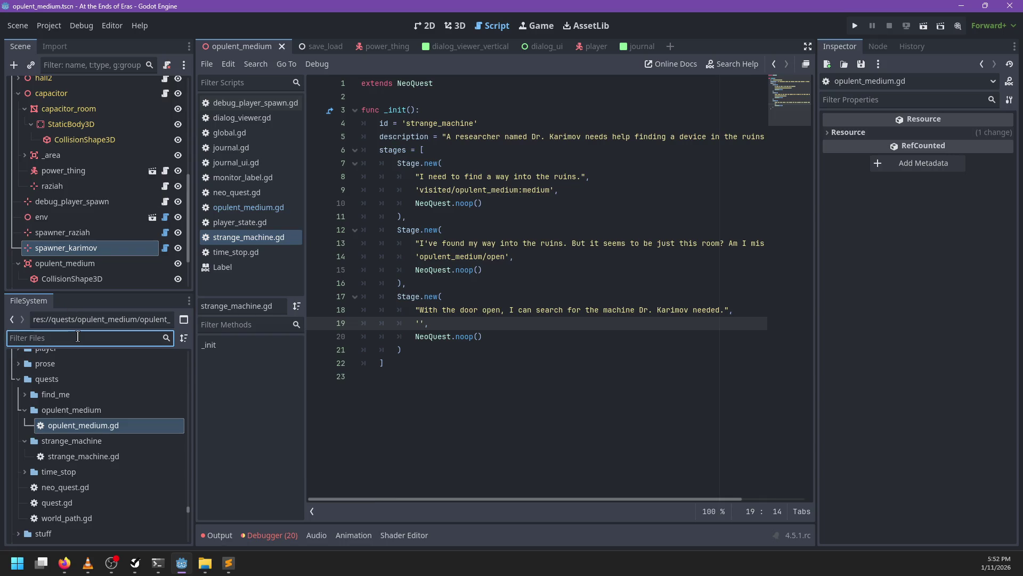
# - Filter the FileSystem for time_gun, review time_gun.gd, then return to strange_machine.gd
pyautogui.click(25, 472)
pyautogui.scroll(-3, 106, 447)
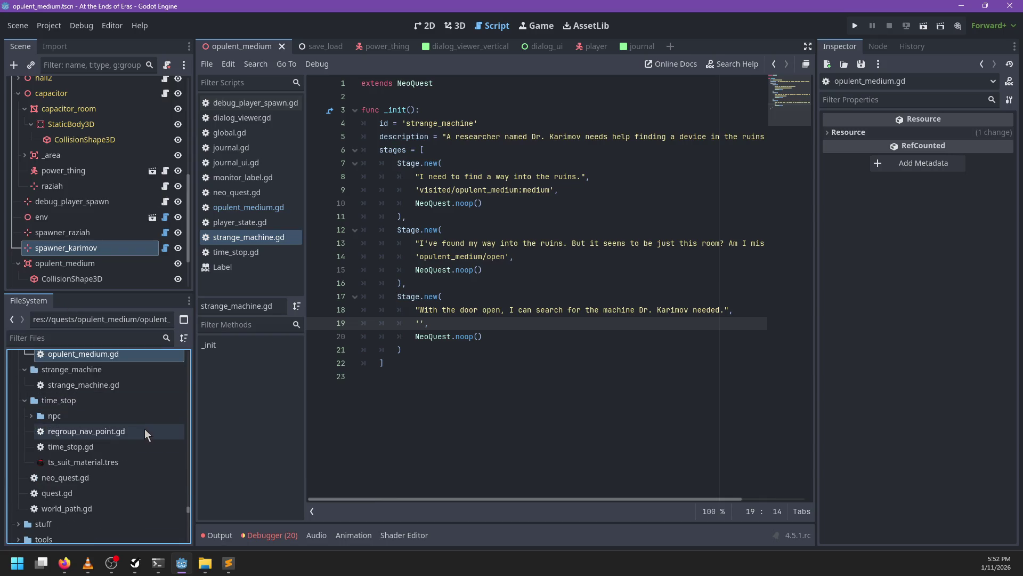
pyautogui.click(77, 338)
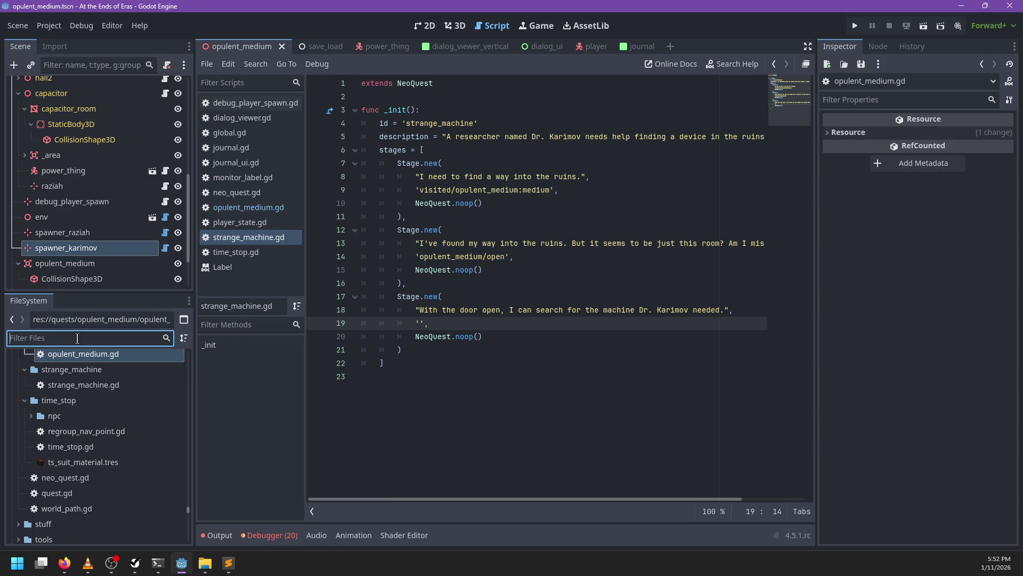
pyautogui.write('time_gun')
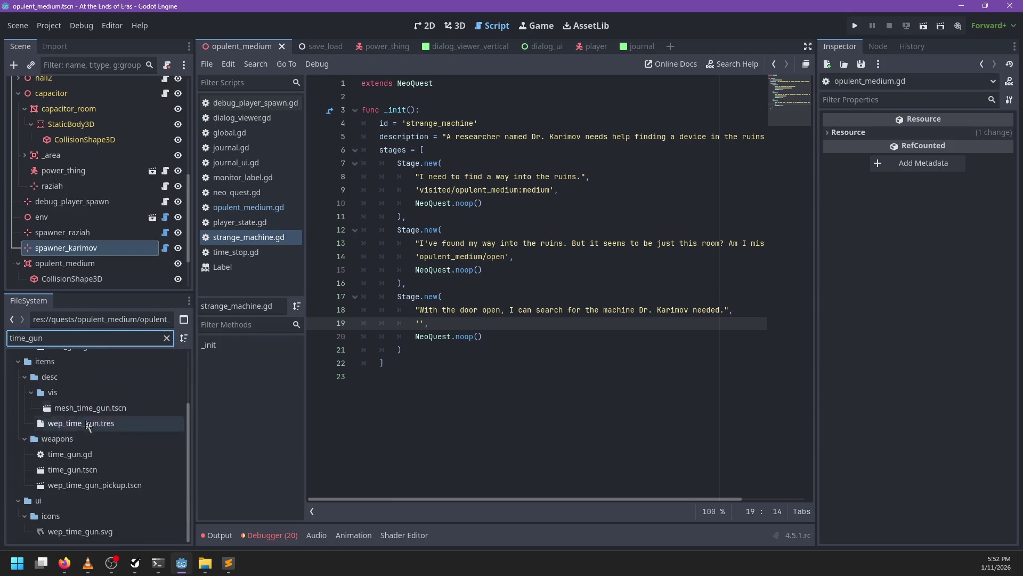
pyautogui.doubleClick(72, 455)
pyautogui.scroll(-6, 443, 251)
pyautogui.scroll(-2, 442, 252)
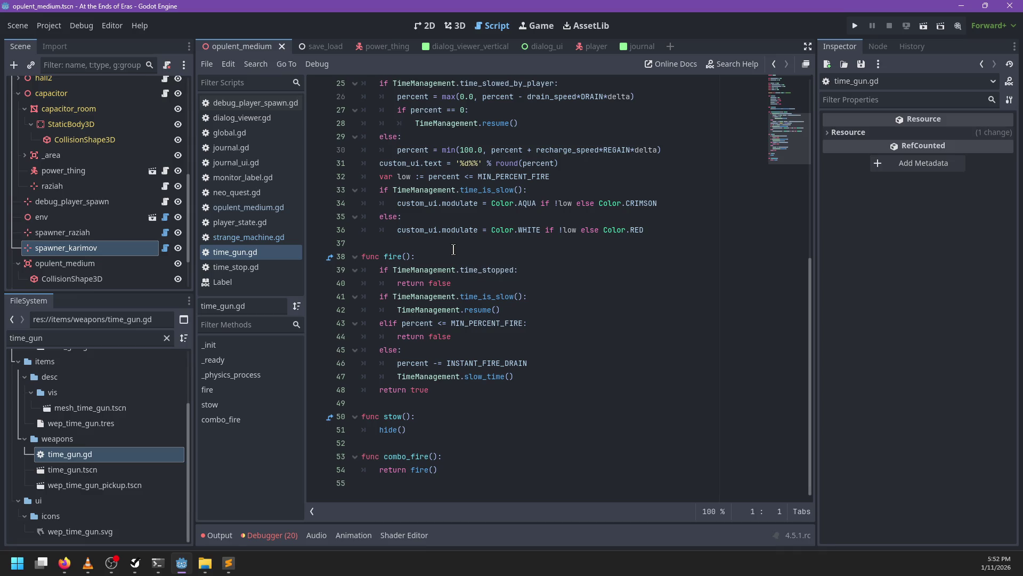
pyautogui.scroll(7, 453, 249)
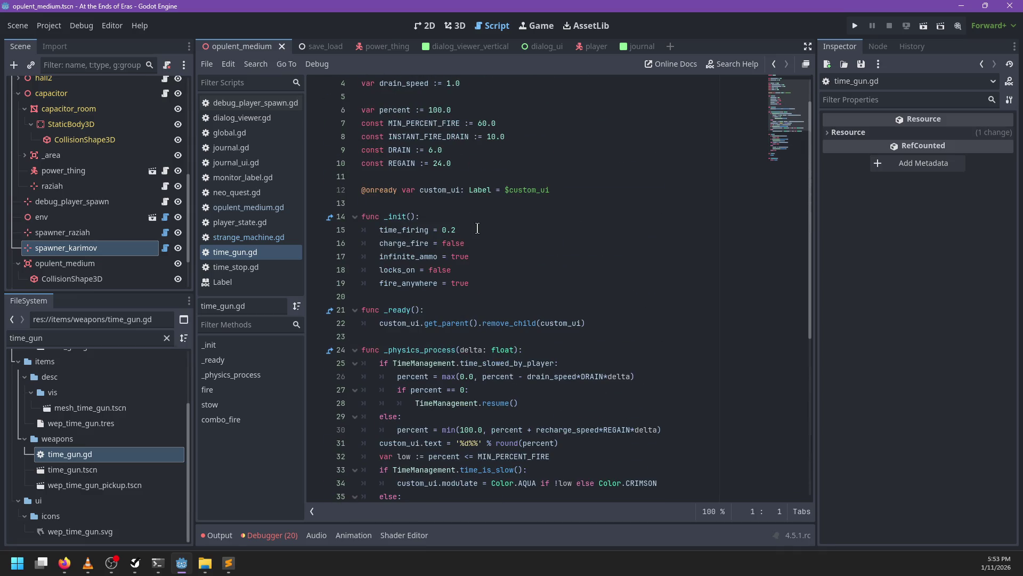
pyautogui.scroll(-4, 478, 229)
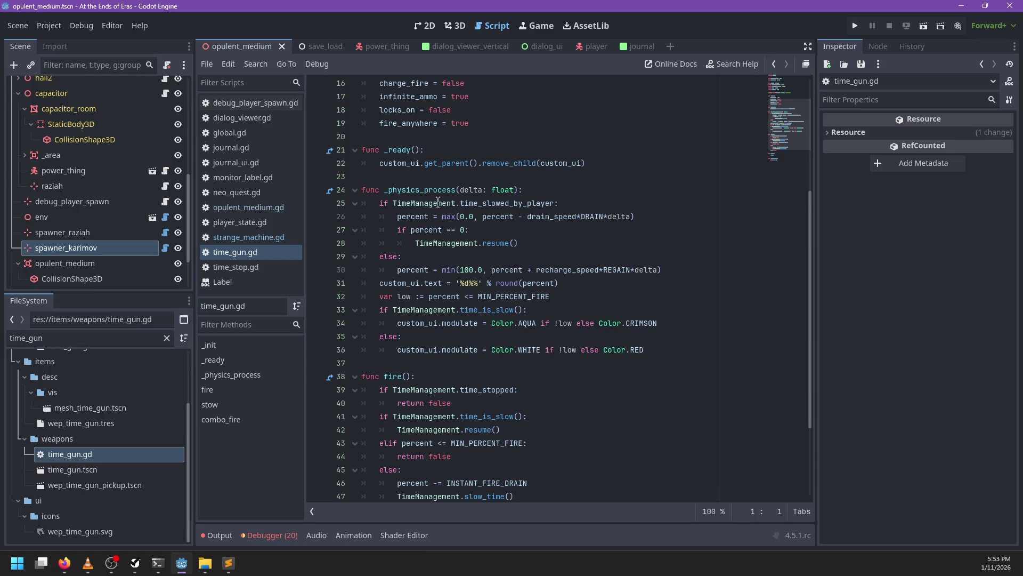
pyautogui.click(254, 240)
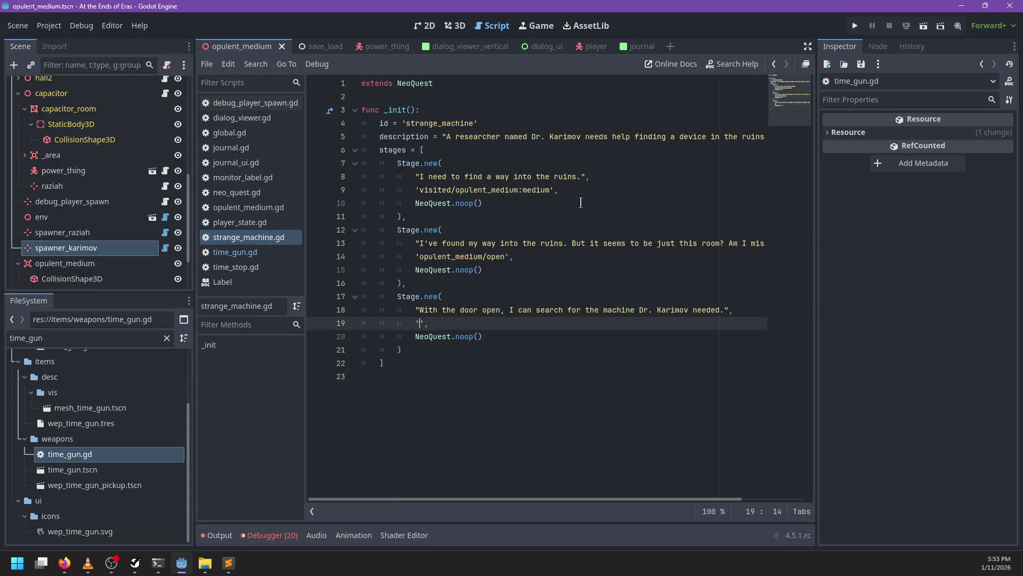
# - Set the third stage's completion to 'found/time_gun', then jump to the Stage class definition
pyautogui.moveTo(420, 190)
pyautogui.mouseDown()
pyautogui.moveTo(560, 191)
pyautogui.moveTo(550, 190)
pyautogui.mouseUp()
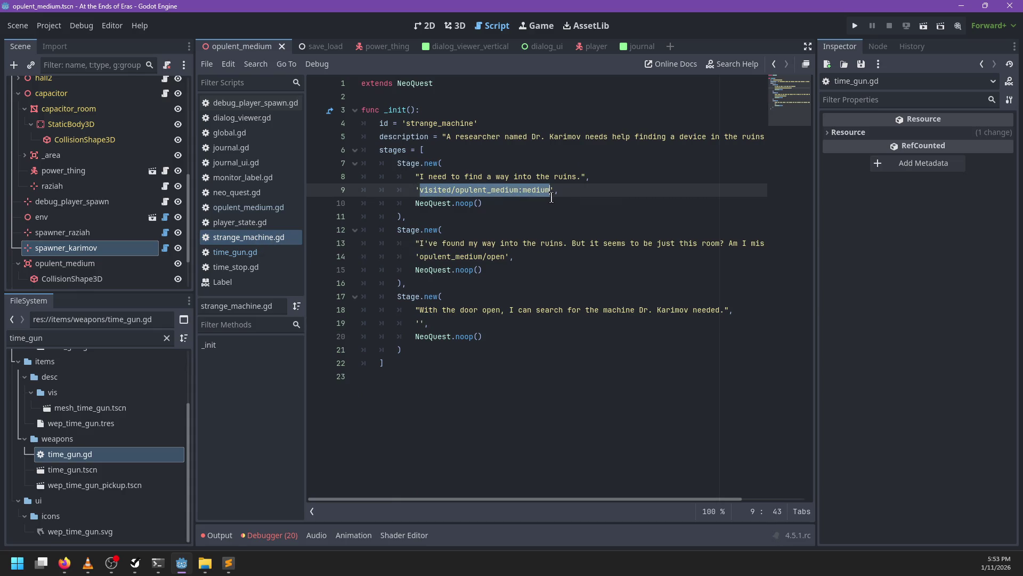
pyautogui.moveTo(419, 256); pyautogui.dragTo(527, 257)
pyautogui.click(441, 307)
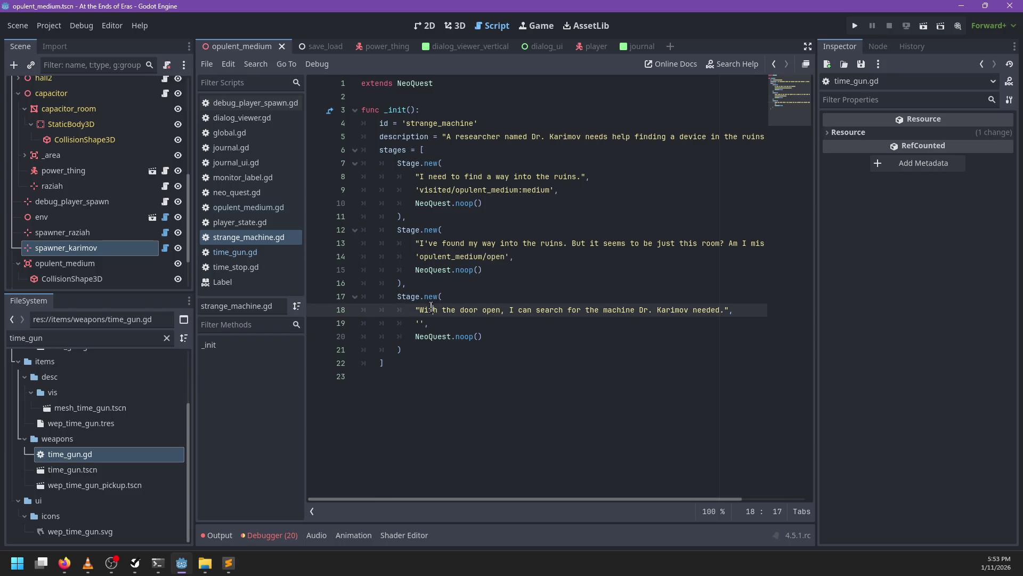
pyautogui.click(420, 322)
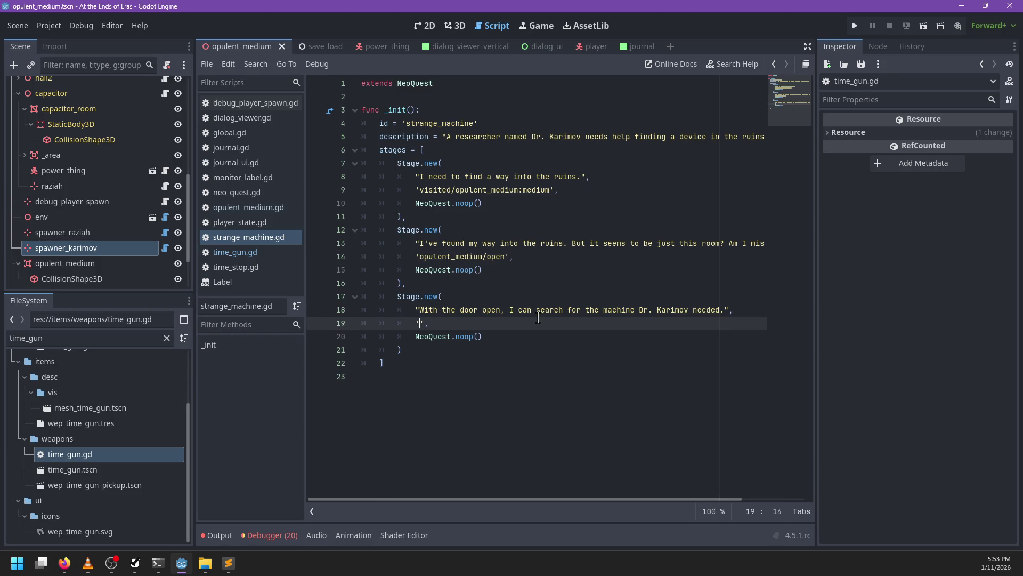
pyautogui.write('player/')
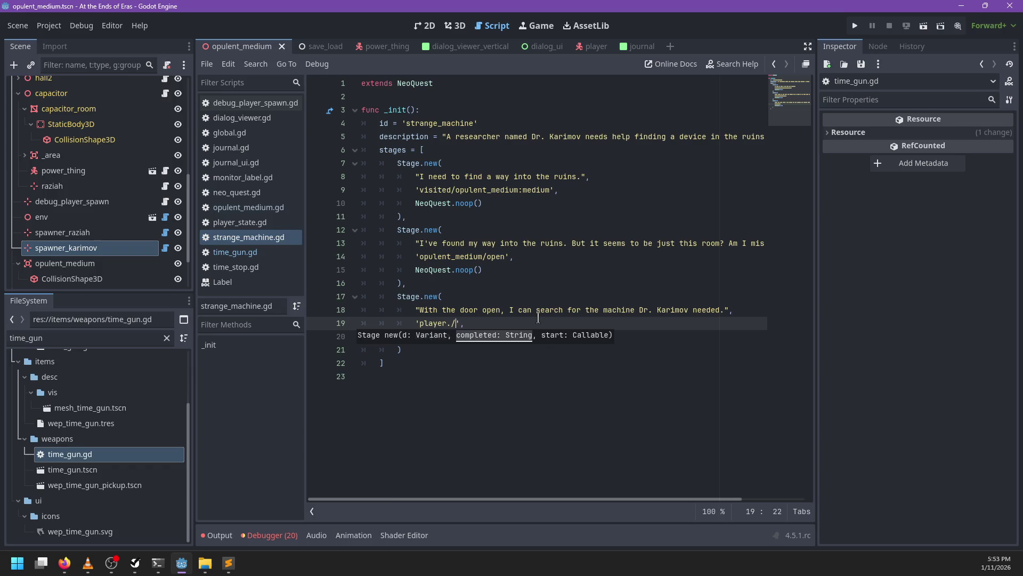
pyautogui.hotkey('ctrl', 'z')
pyautogui.write('found/time_')
pyautogui.write('gun')
pyautogui.press('Down')
pyautogui.press('Down')
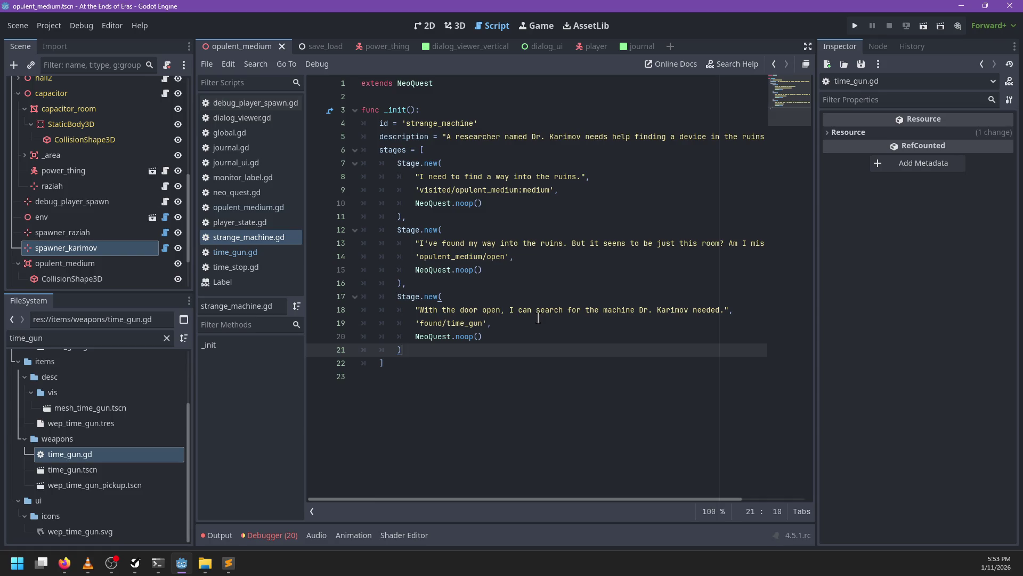
pyautogui.keyDown('ctrl'); pyautogui.click(409, 297); pyautogui.keyUp('ctrl')
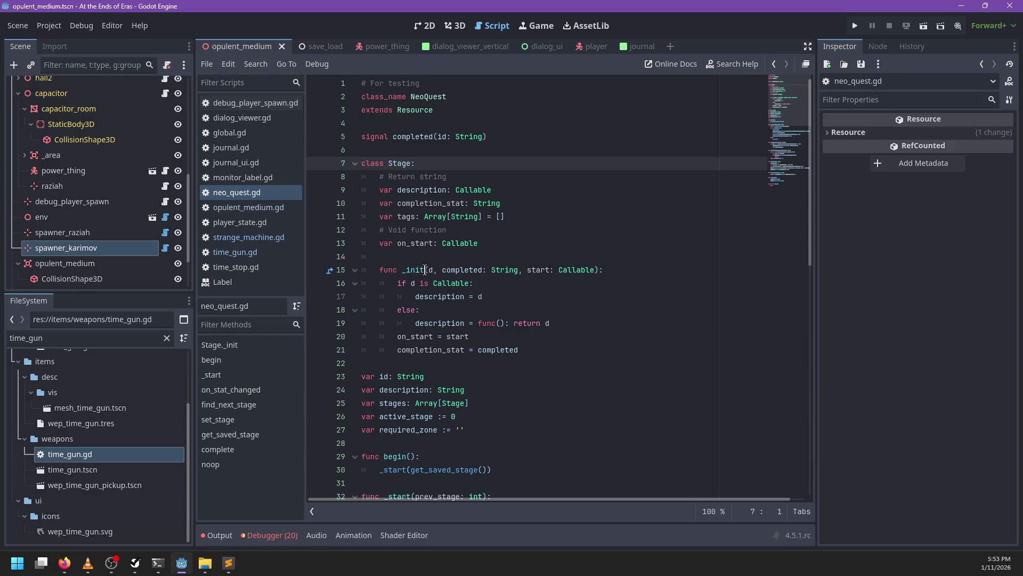
pyautogui.doubleClick(461, 270)
pyautogui.scroll(-1, 511, 274)
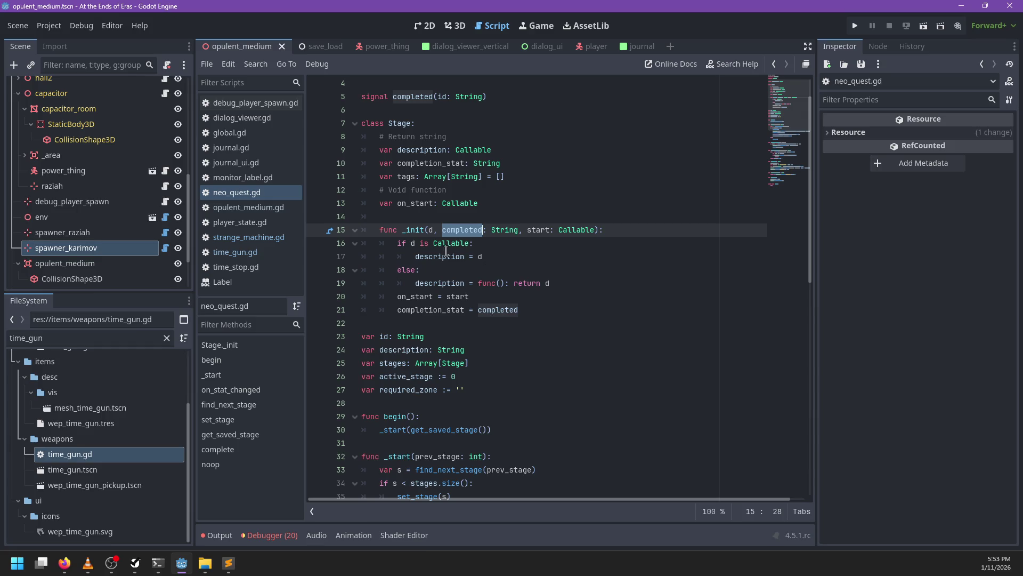
pyautogui.click(432, 230)
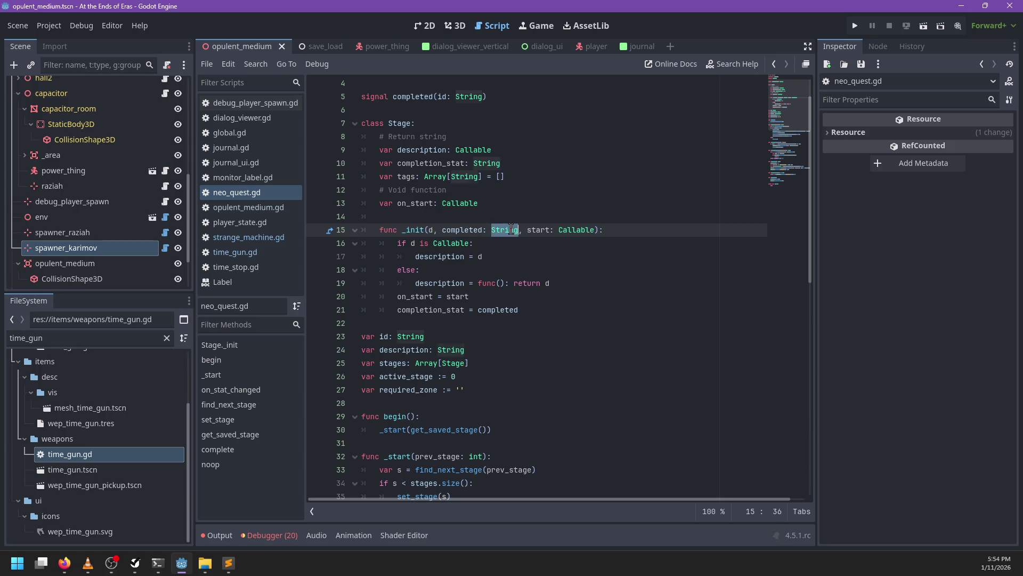
pyautogui.doubleClick(538, 229)
pyautogui.doubleClick(461, 229)
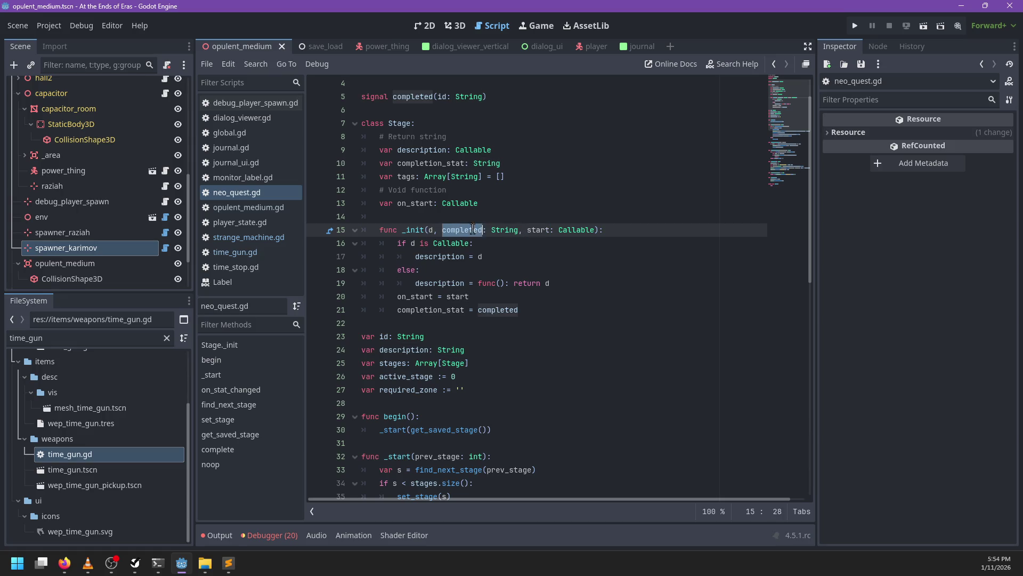
pyautogui.doubleClick(504, 229)
pyautogui.press('BackSpace')
pyautogui.press('BackSpace')
pyautogui.press('BackSpace')
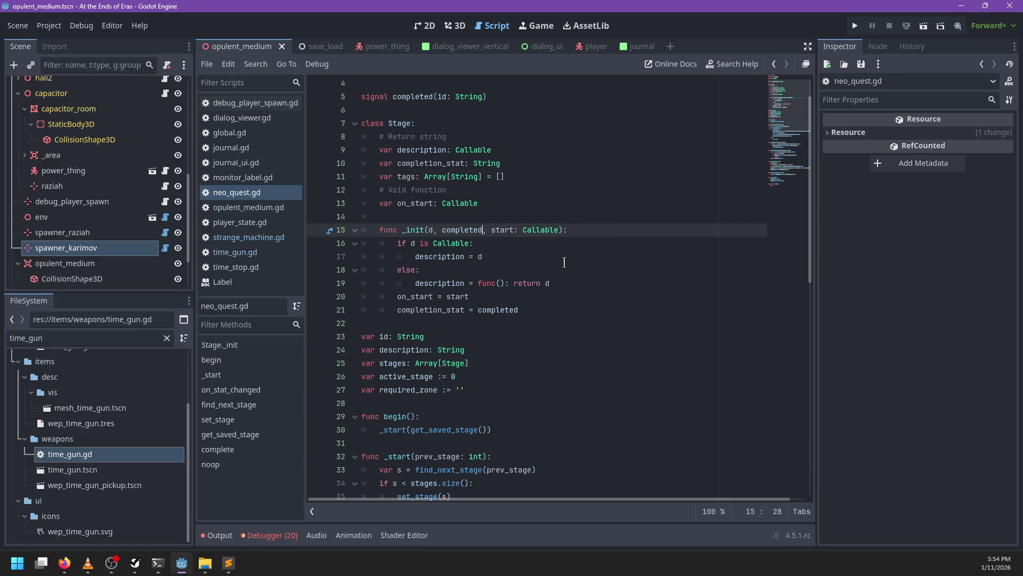
pyautogui.doubleClick(480, 163)
pyautogui.write('Callable')
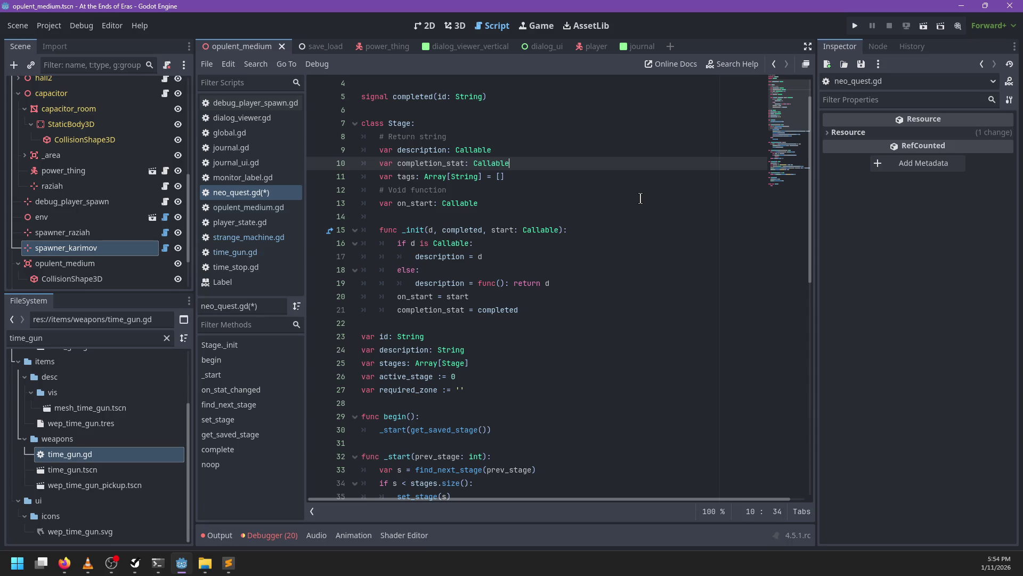
pyautogui.click(497, 297)
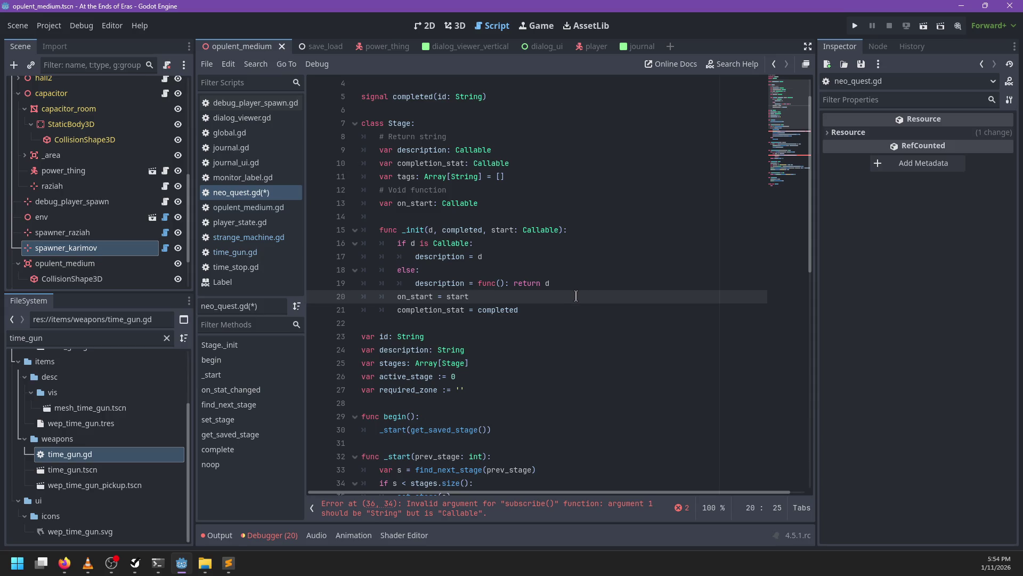
pyautogui.hotkey('ctrl', 'z')
pyautogui.hotkey('ctrl', 'z')
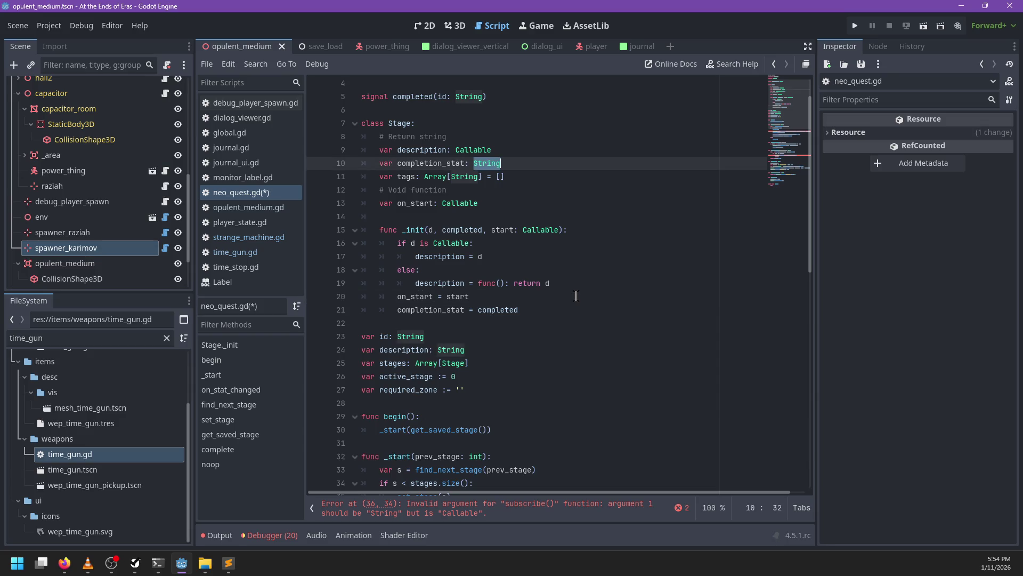
pyautogui.hotkey('ctrl', 's')
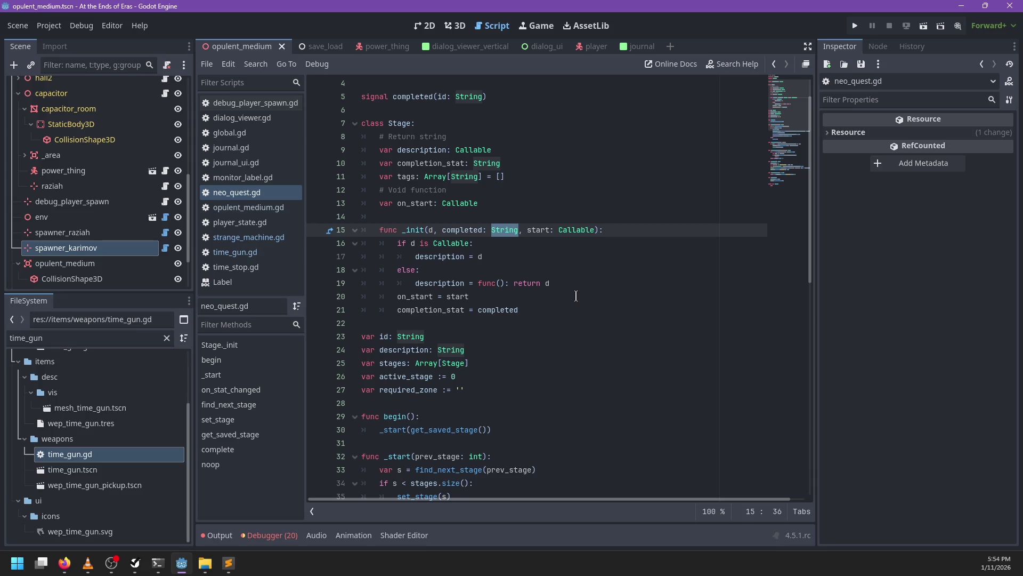
pyautogui.scroll(1, 573, 288)
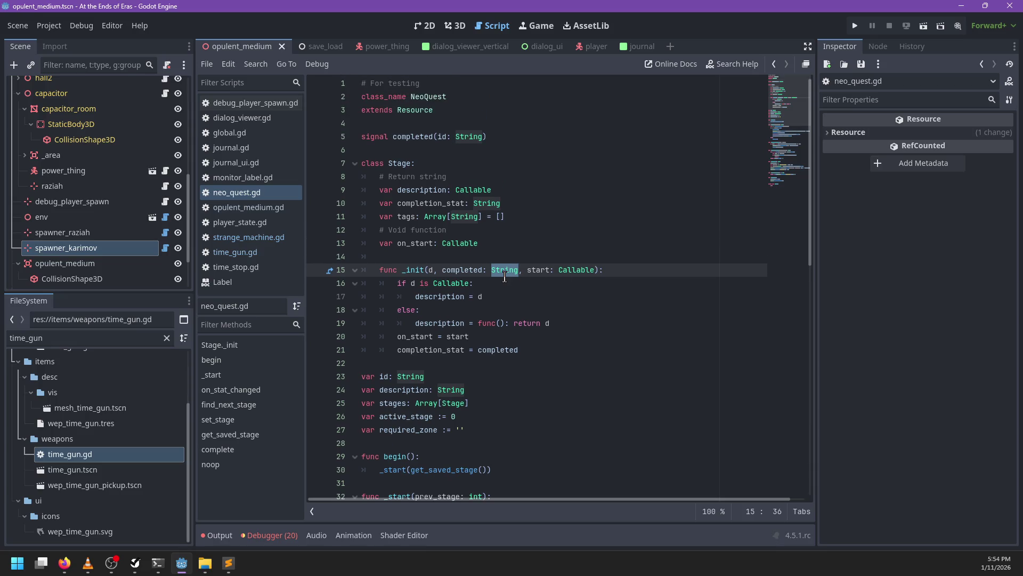
# - Add a 'class Completion:' declaration above the Stage class
pyautogui.click(416, 151)
pyautogui.press('Return')
pyautogui.press('Up')
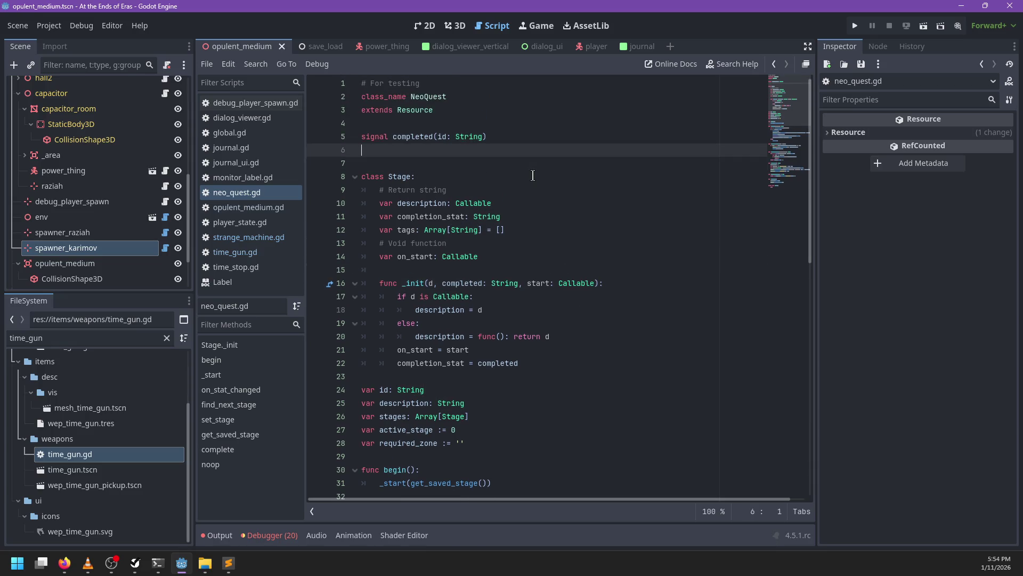
pyautogui.press('Return')
pyautogui.write('class Complet')
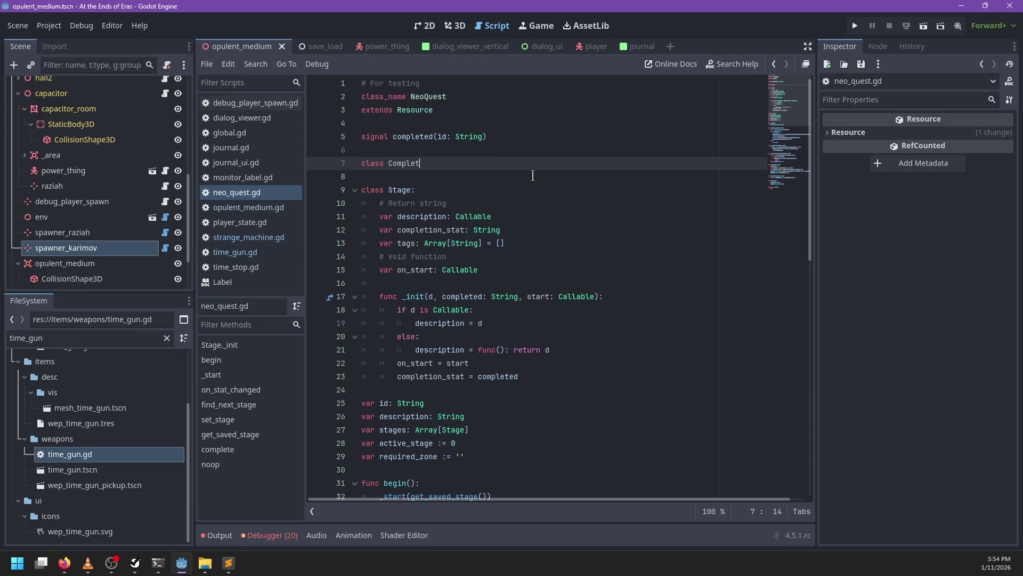
pyautogui.write('ion:')
pyautogui.press('Return')
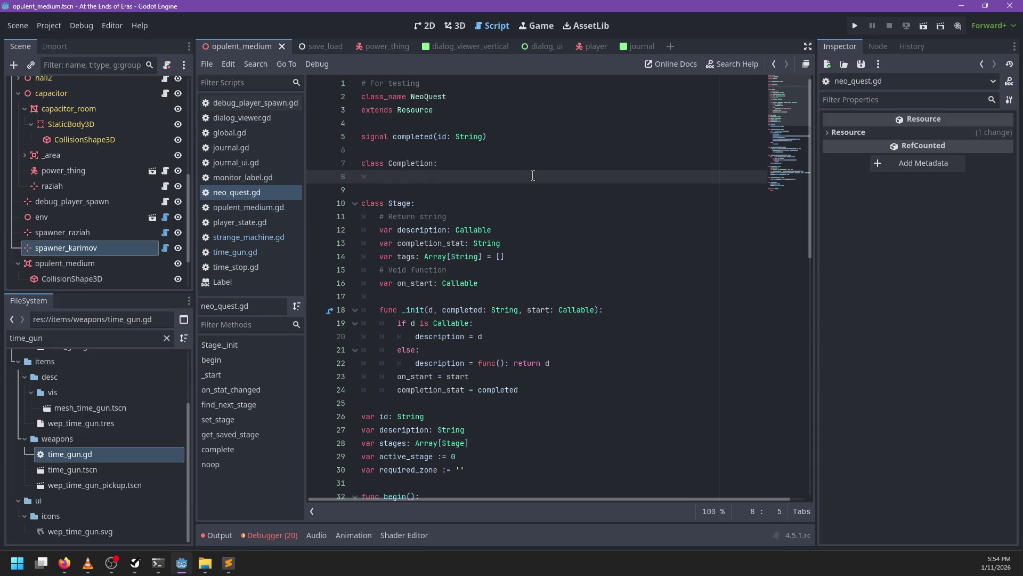
# - Give Completion an enum Type with values Stat, Item and Location
pyautogui.write('enum Type {')
pyautogui.press('Return')
pyautogui.press('Return')
pyautogui.write('}')
pyautogui.press('Up')
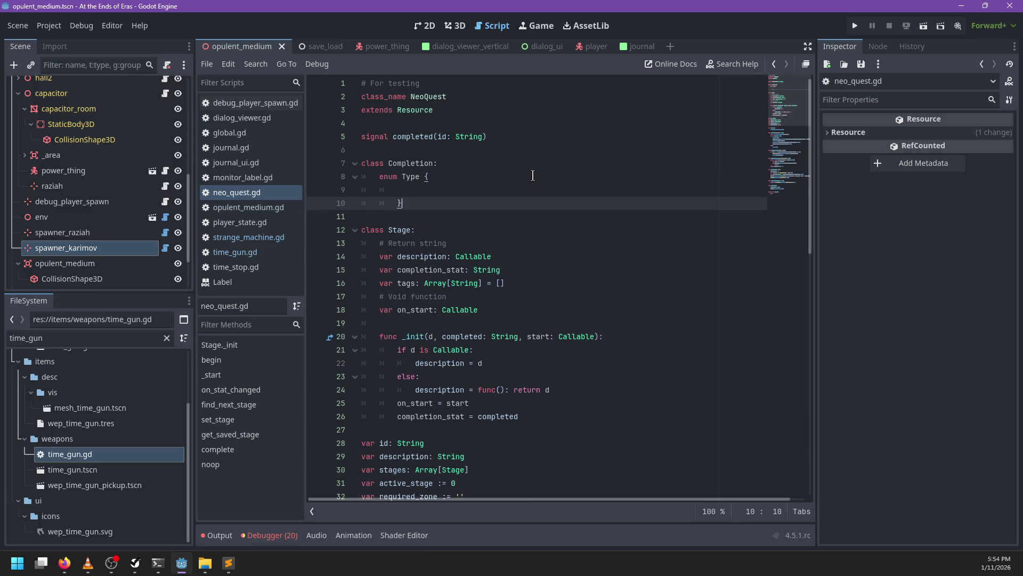
pyautogui.write('Stat,')
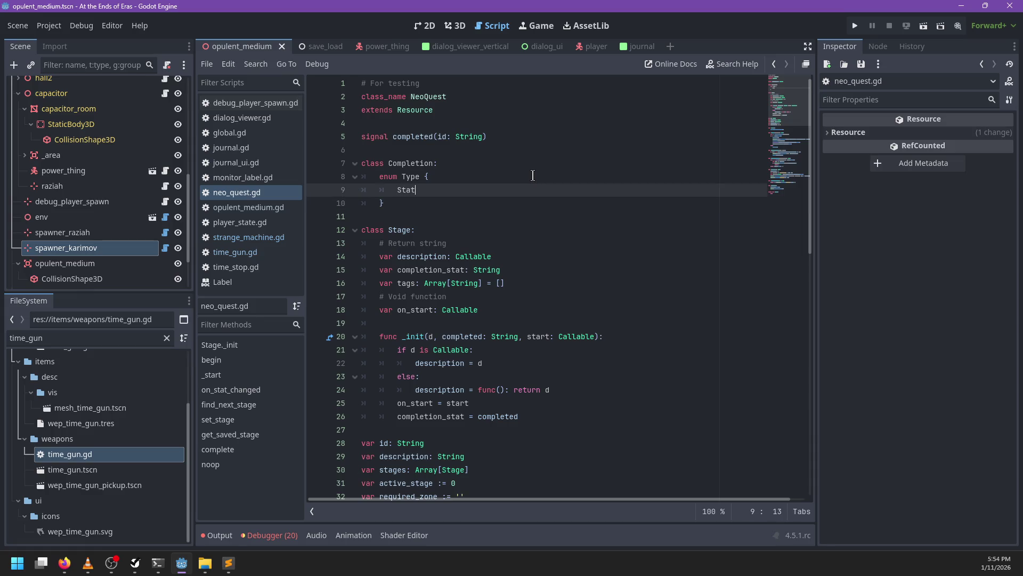
pyautogui.press('Return')
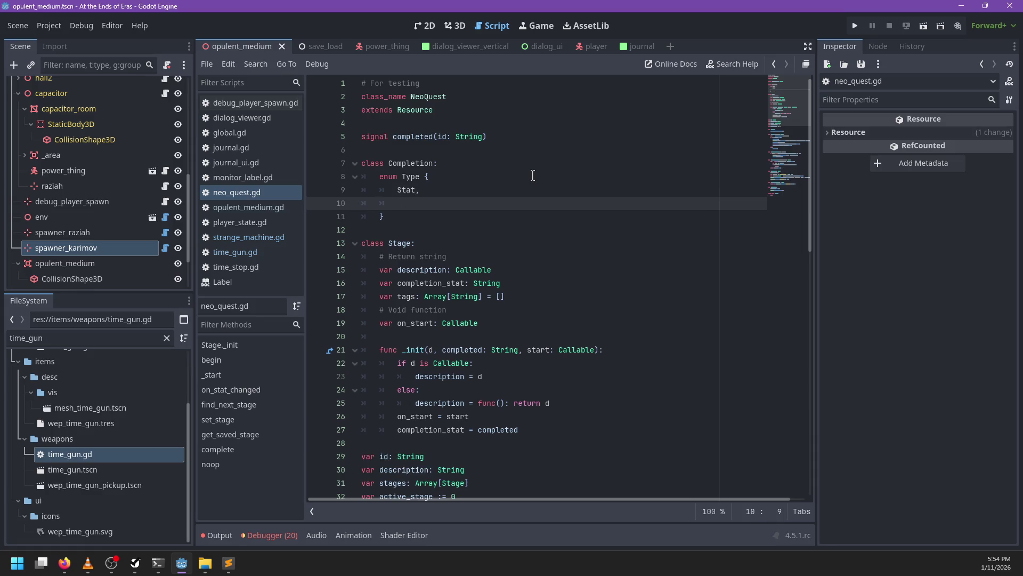
pyautogui.write('Item,')
pyautogui.press('Return')
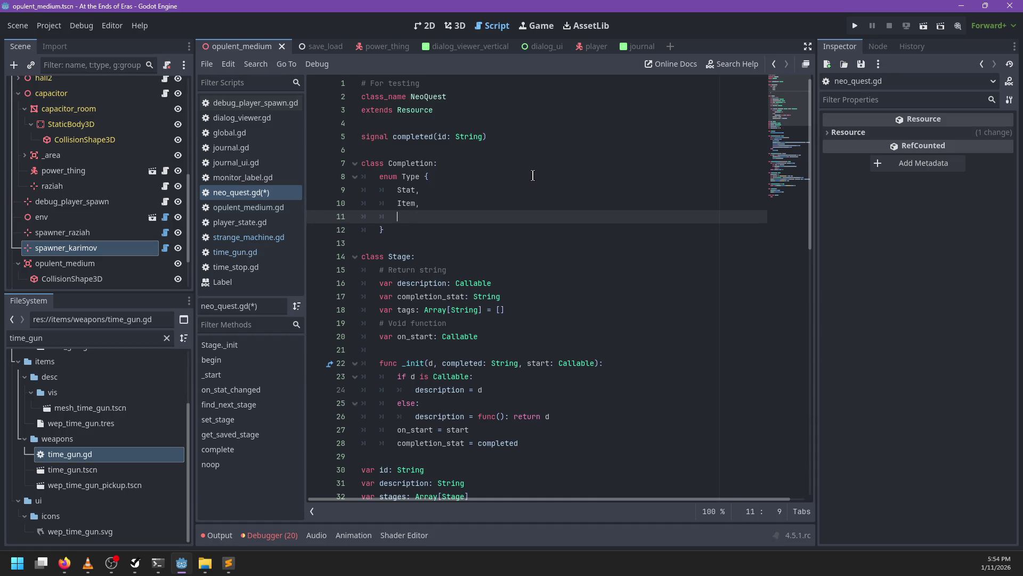
pyautogui.write('Location')
# - Add fields 'var type: Type' and 'var arg: String', rename Location to Visited, and save
pyautogui.click(429, 234)
pyautogui.press('Return')
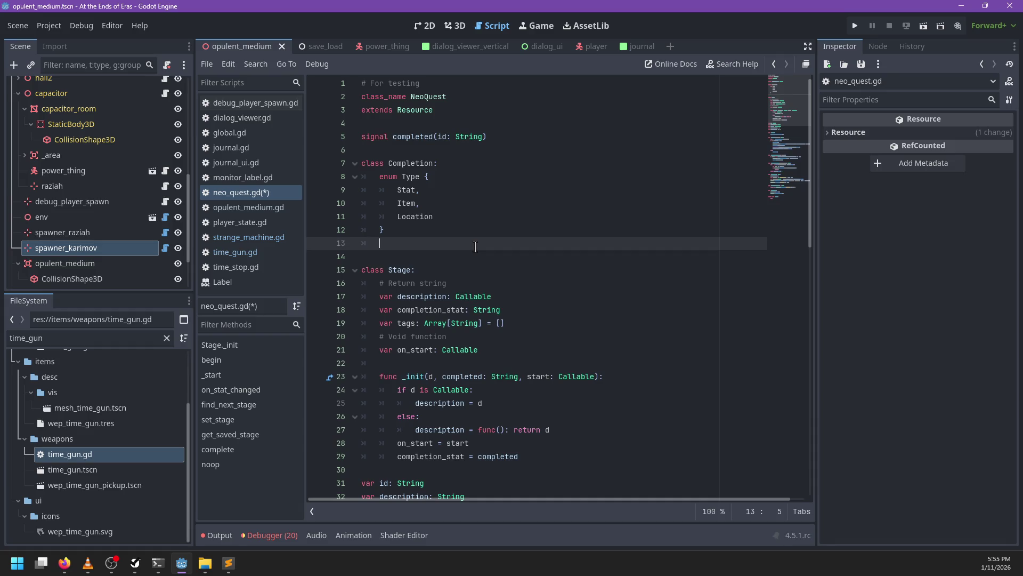
pyautogui.write('v')
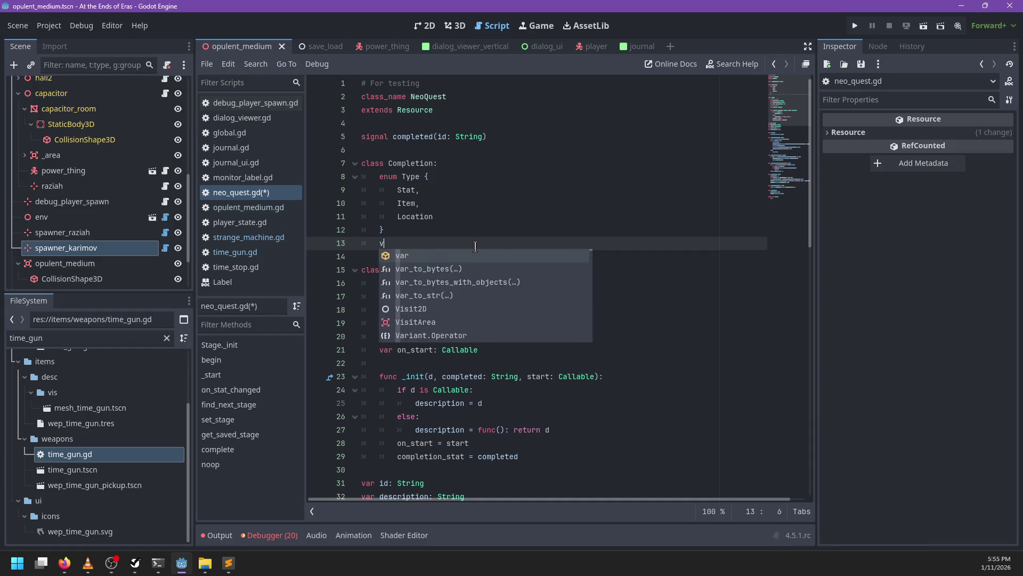
pyautogui.write('ar type: Type')
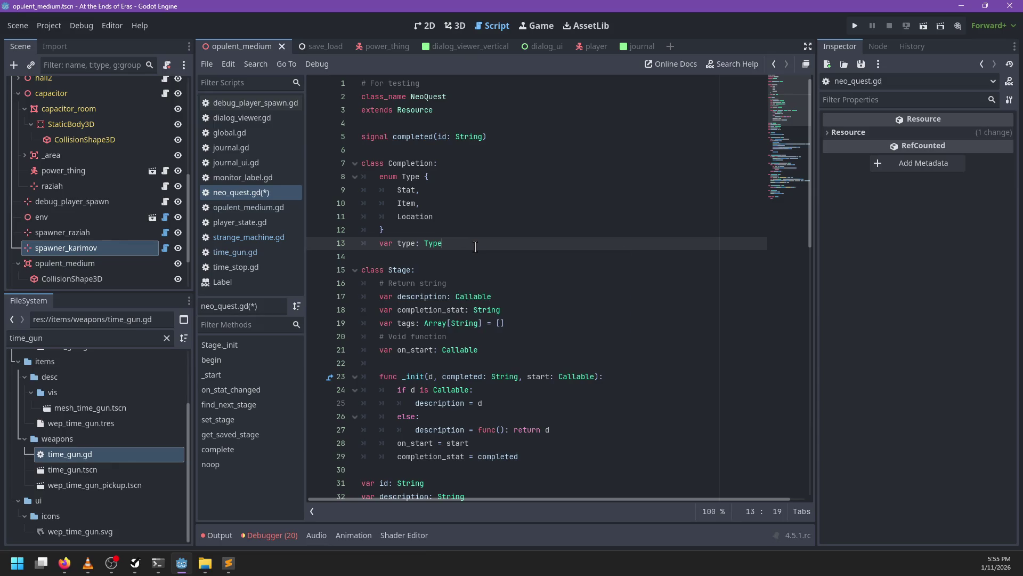
pyautogui.press('Return')
pyautogui.write('var arg: String')
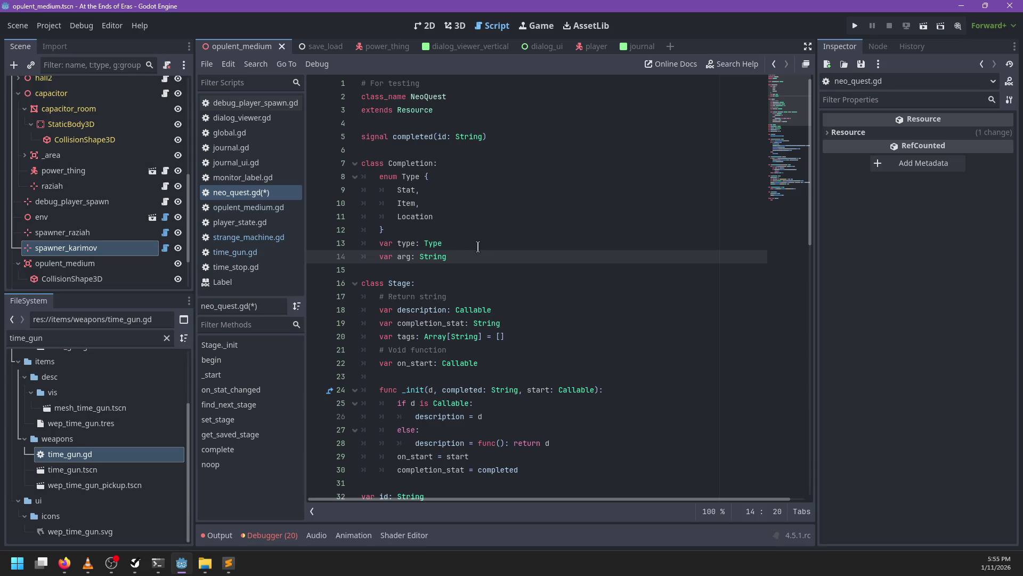
pyautogui.doubleClick(419, 217)
pyautogui.write('Visited')
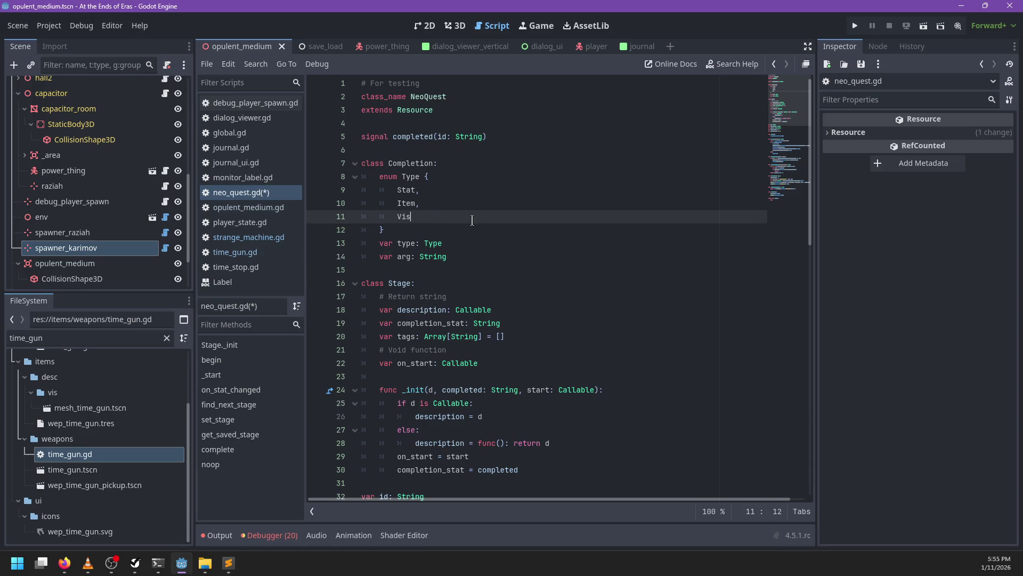
pyautogui.hotkey('ctrl', 's')
# - Review the enum values and start a func _ready(): inside the Completion class
pyautogui.doubleClick(417, 164)
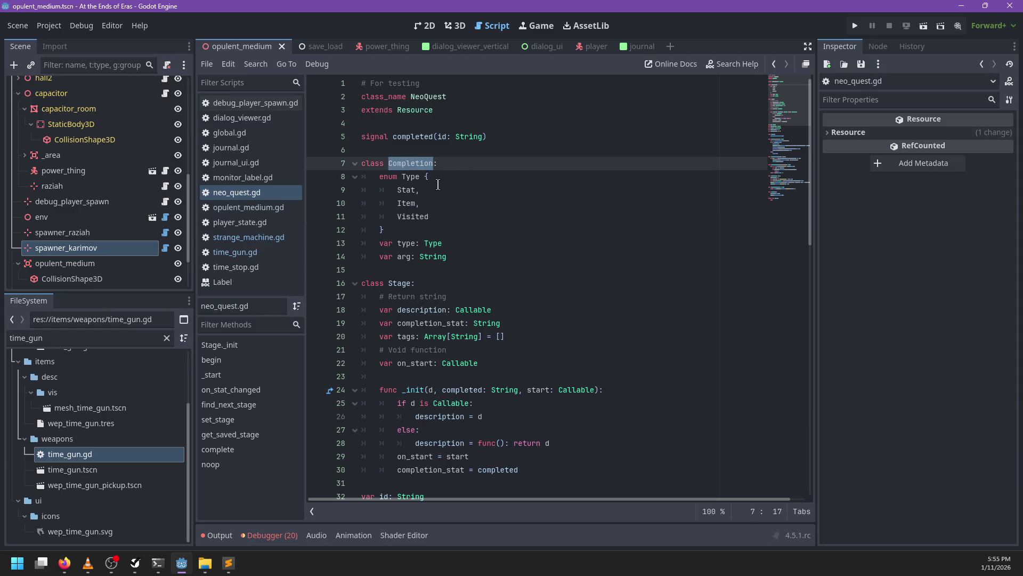
pyautogui.doubleClick(401, 190)
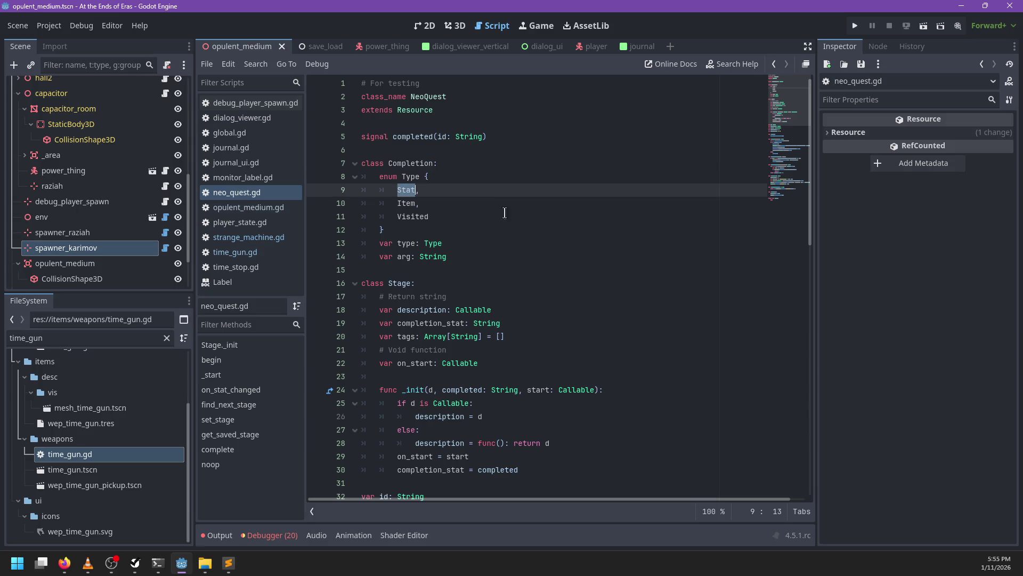
pyautogui.doubleClick(405, 203)
pyautogui.doubleClick(411, 216)
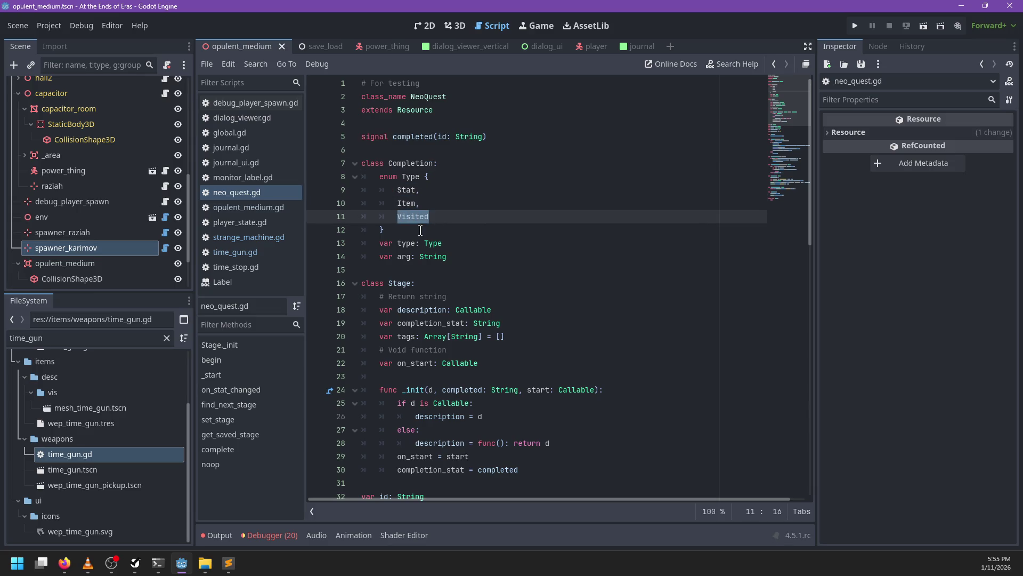
pyautogui.click(415, 229)
pyautogui.click(466, 257)
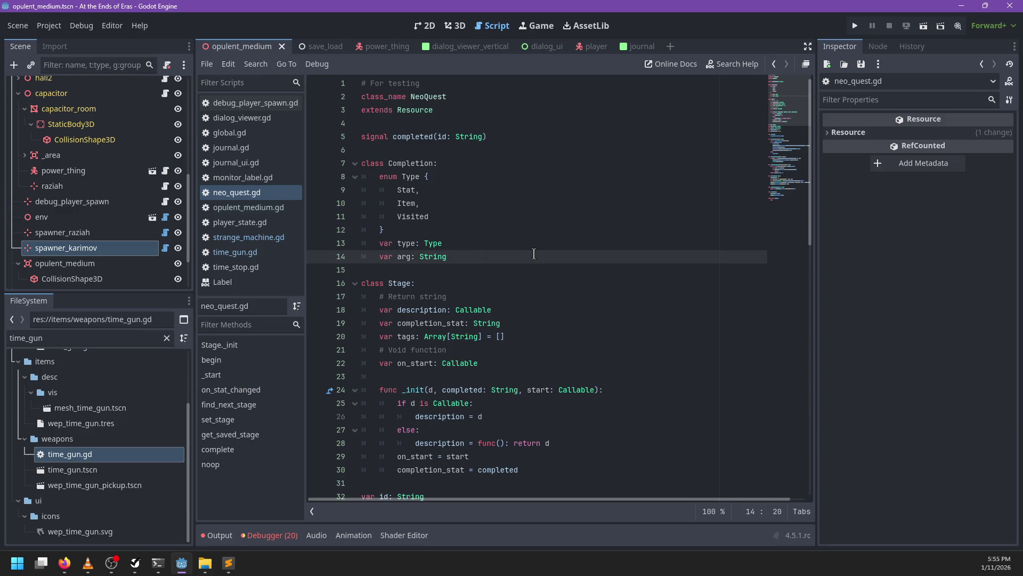
pyautogui.press('Return')
pyautogui.write('func _ready()')
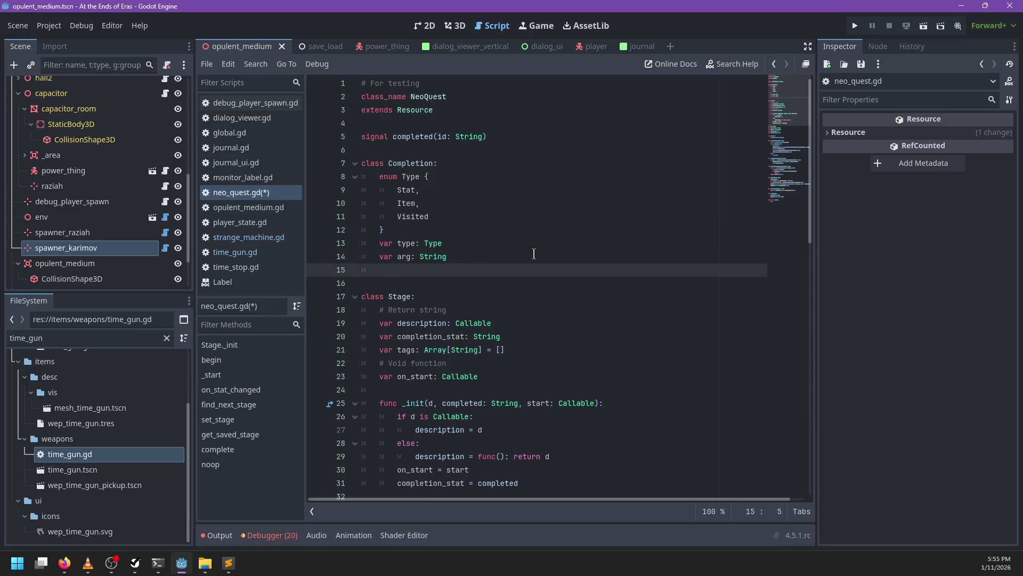
pyautogui.write(':')
# - Delete the mistaken _ready declaration and its leftover empty line
pyautogui.press('End')
pyautogui.hotkey('shift', 'Home')
pyautogui.press('BackSpace')
pyautogui.press('Down')
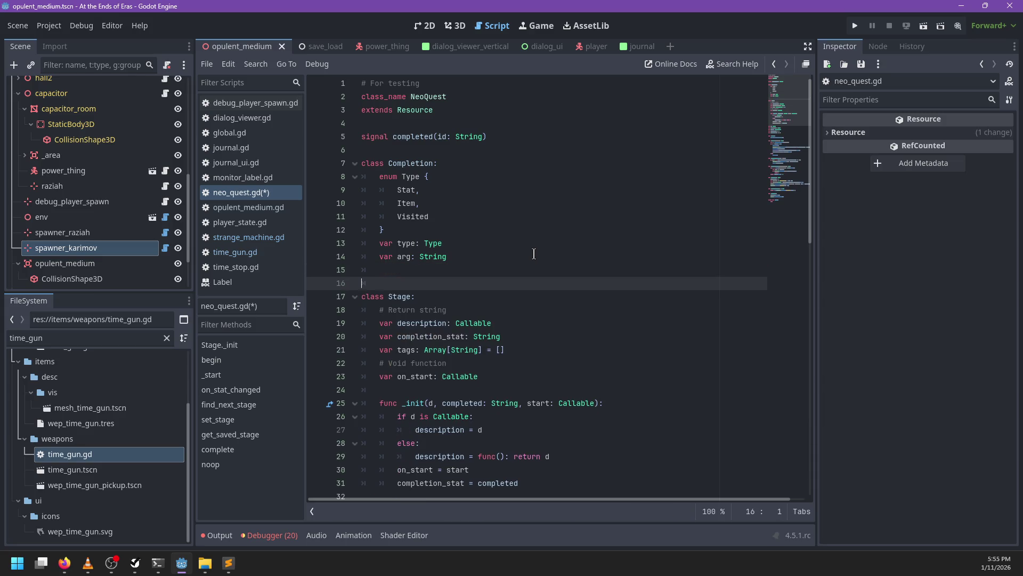
pyautogui.press('BackSpace')
pyautogui.press('BackSpace')
# - Declare the constructor func _init(p_type: Type, p_arg: Arg) in Completion
pyautogui.write('func )')
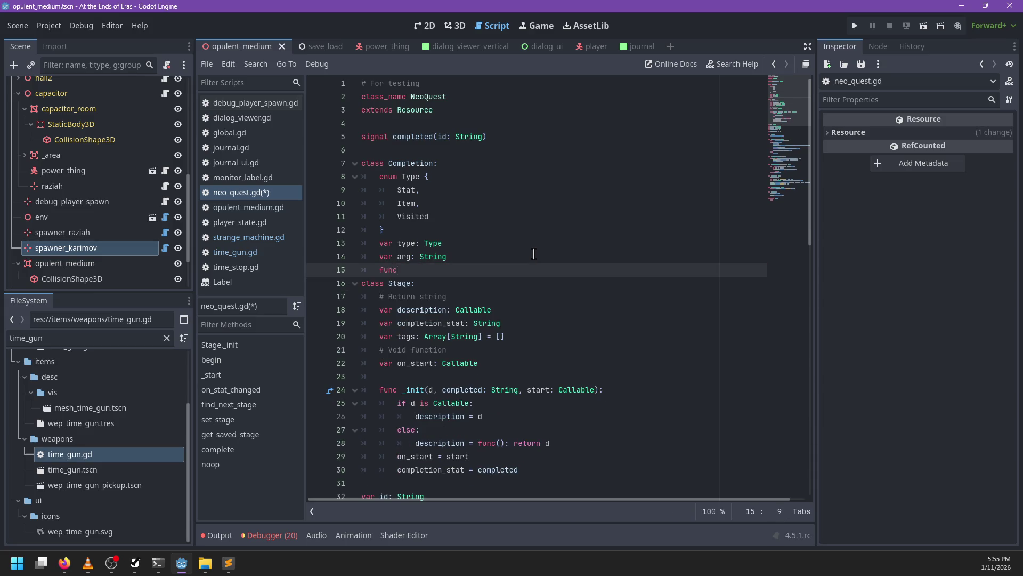
pyautogui.press('BackSpace')
pyautogui.write('_')
pyautogui.press('Return')
pyautogui.press('Return')
pyautogui.press('Up')
pyautogui.press('End')
pyautogui.press('Left')
pyautogui.press('Left')
pyautogui.write('tyupe')
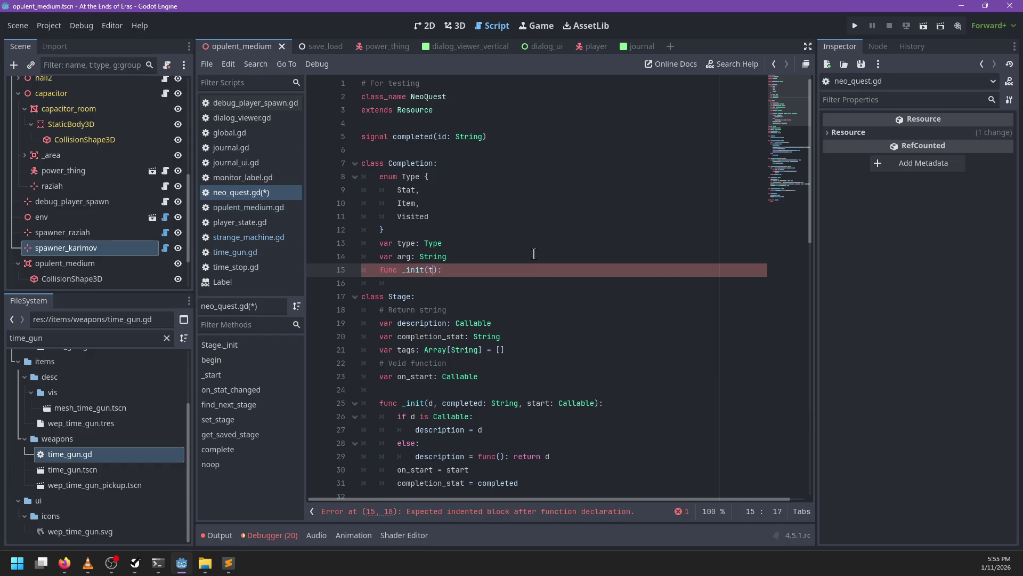
pyautogui.press('BackSpace')
pyautogui.press('BackSpace')
pyautogui.press('BackSpace')
pyautogui.write('p_type: T')
pyautogui.write('ype, p_arg: A')
pyautogui.write('rg')
pyautogui.press('End')
pyautogui.press('Return')
# - Change the p_arg parameter type from Arg to String
pyautogui.scroll(-3, 533, 254)
pyautogui.doubleClick(526, 151)
pyautogui.write('Striun')
pyautogui.press('Return')
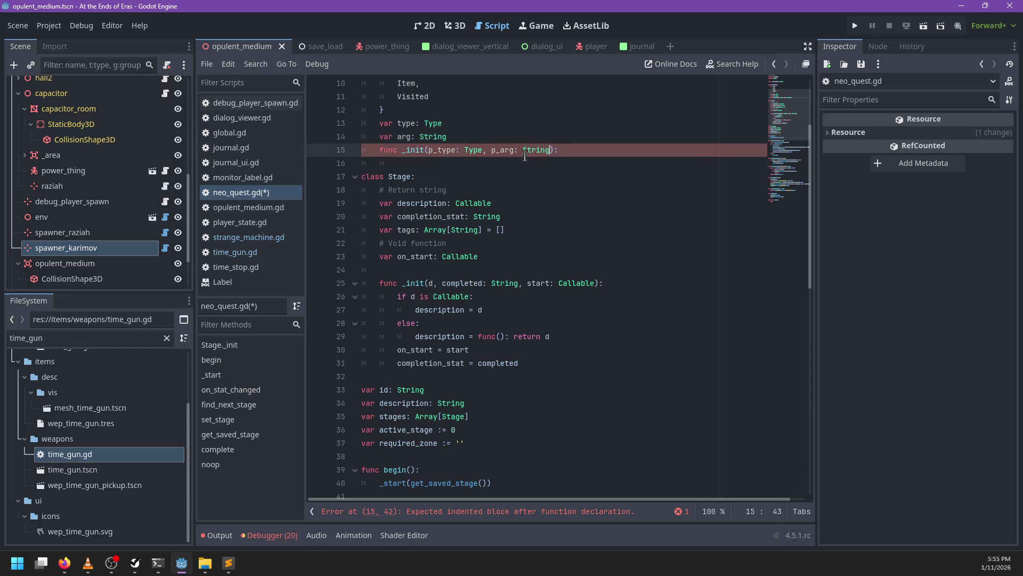
pyautogui.press('Down')
# - Fill the constructor body with type = p_type and arg = p_arg
pyautogui.write('type - p')
pyautogui.press('BackSpace')
pyautogui.write('= p_type')
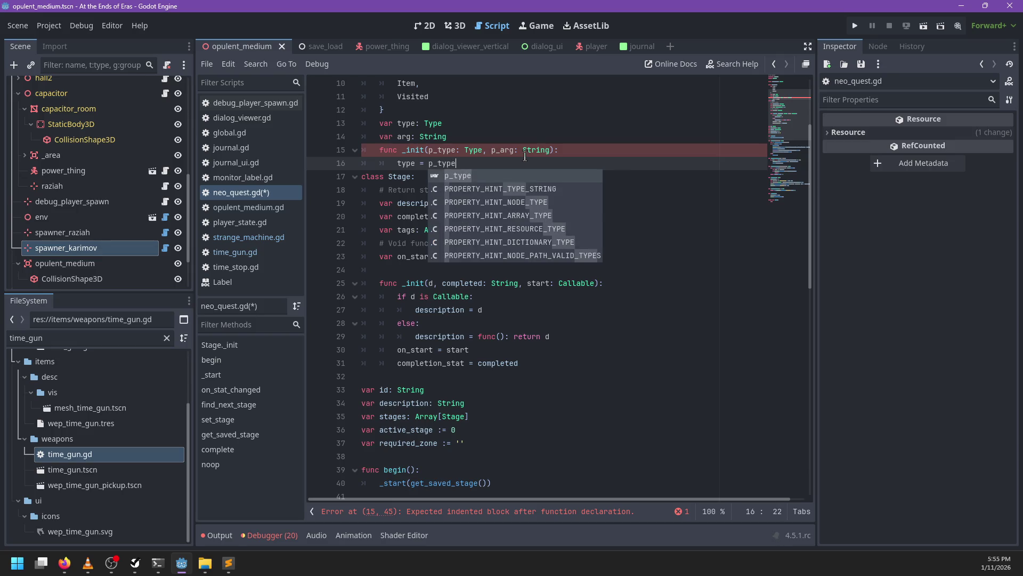
pyautogui.press('Return')
pyautogui.press('Return')
pyautogui.write('arg = p_arg')
pyautogui.press('Return')
pyautogui.press('BackSpace')
pyautogui.press('BackSpace')
# - Add a func enable(): stub below _init, then delete it and the blank lines before class Stage
pyautogui.scroll(-5, 530, 220)
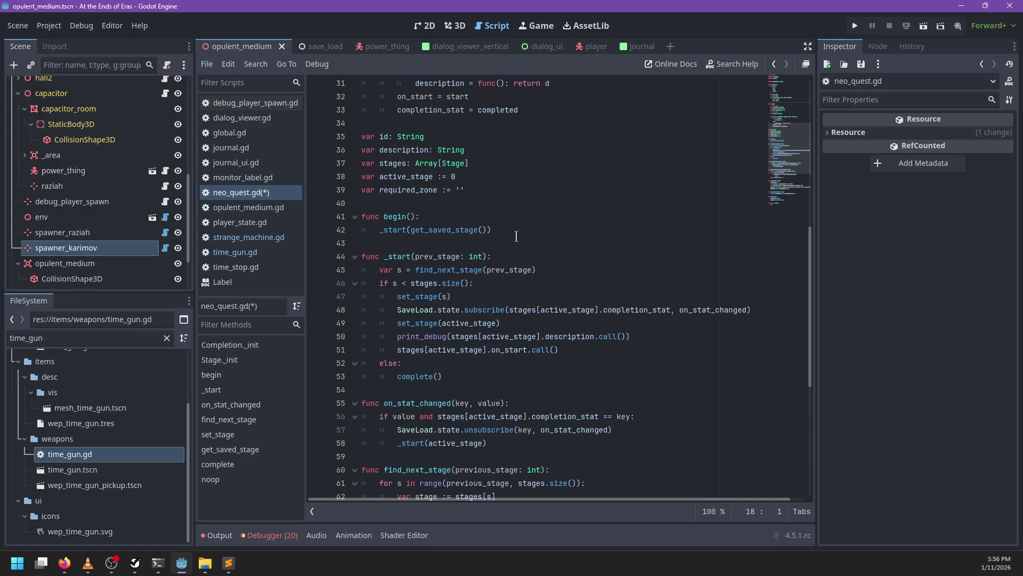
pyautogui.click(454, 311)
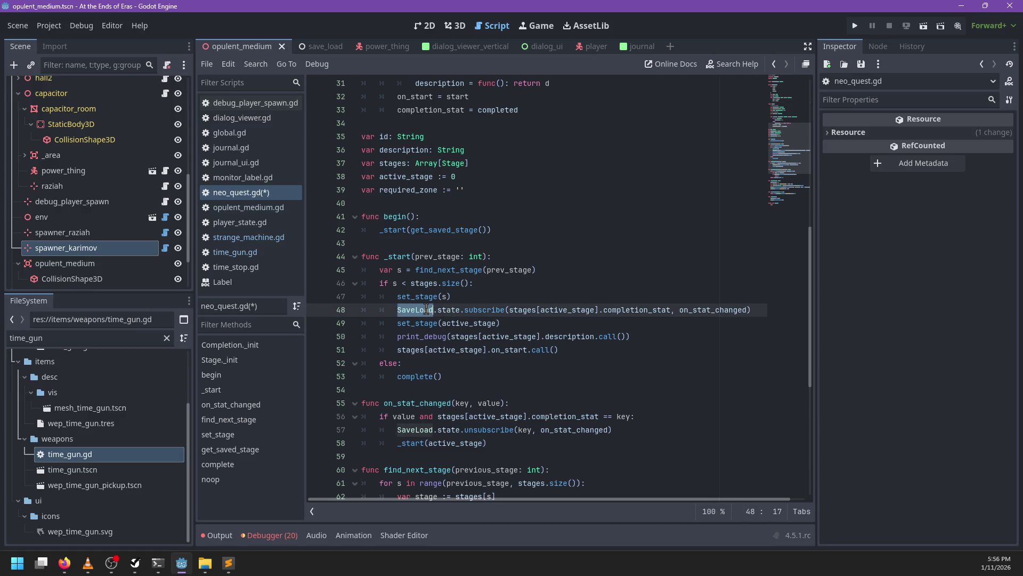
pyautogui.scroll(7, 432, 310)
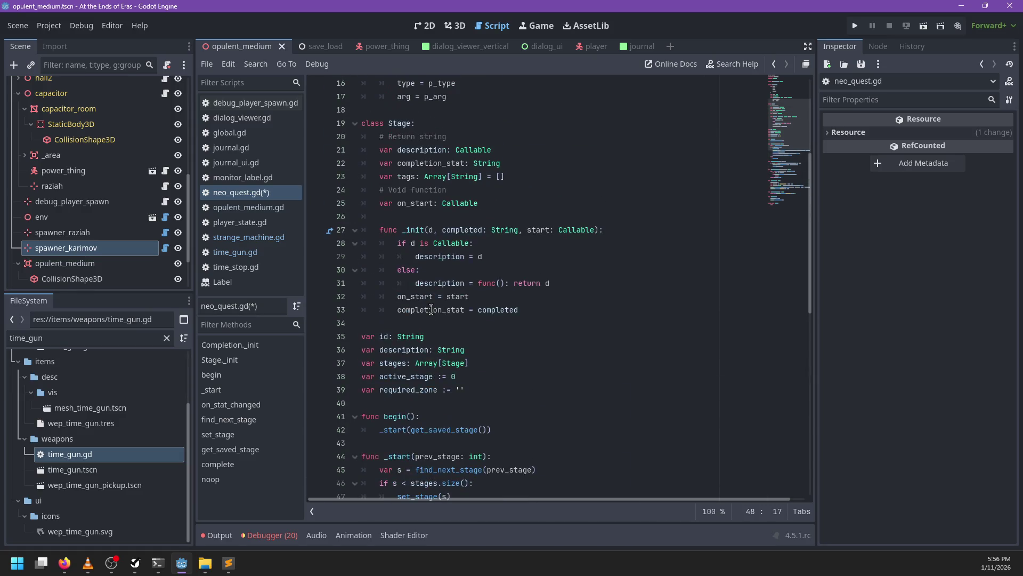
pyautogui.click(481, 179)
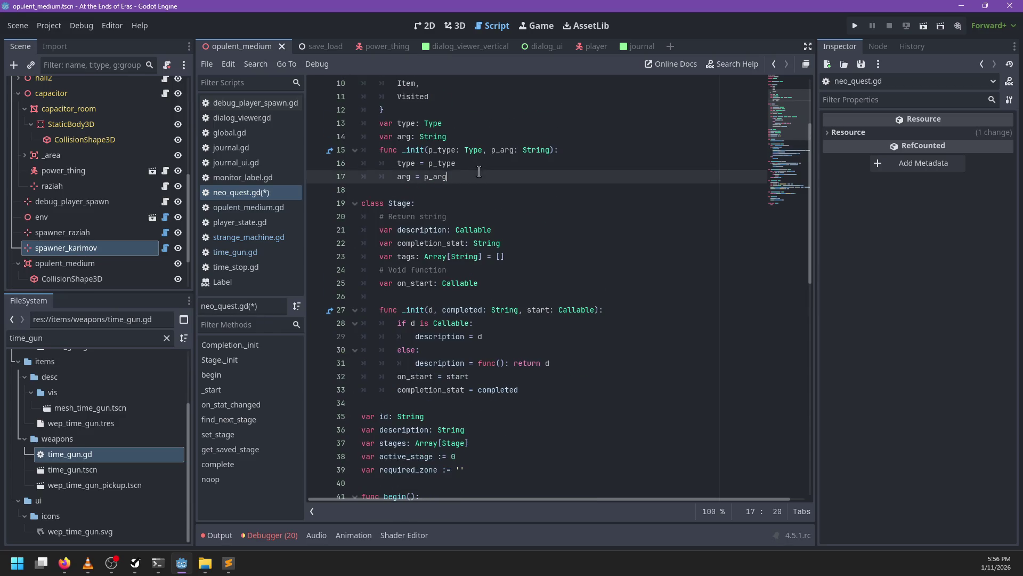
pyautogui.press('Return')
pyautogui.press('Return')
pyautogui.write('func su')
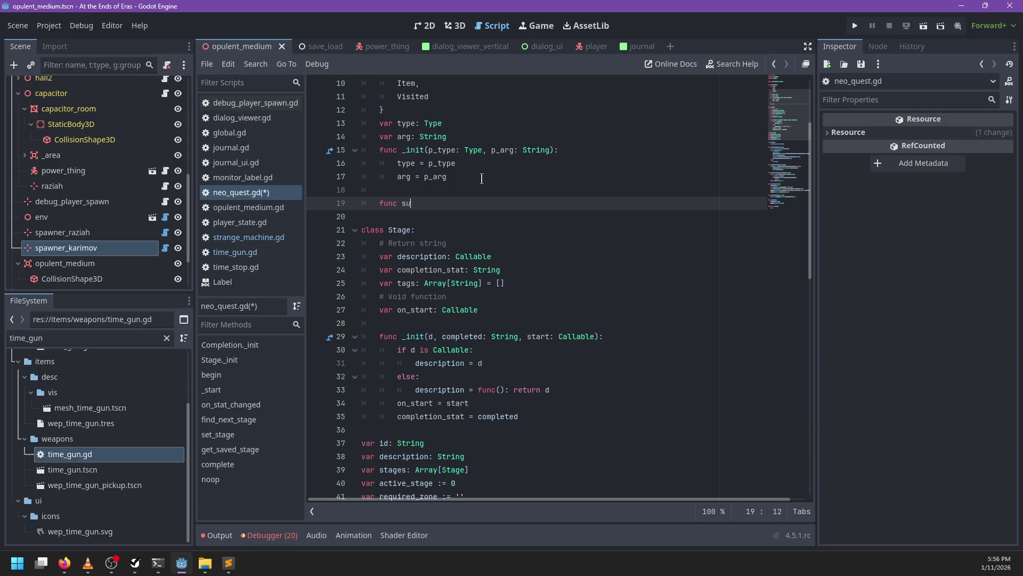
pyautogui.write('enable():')
pyautogui.hotkey('shift', 'Home')
pyautogui.press('BackSpace')
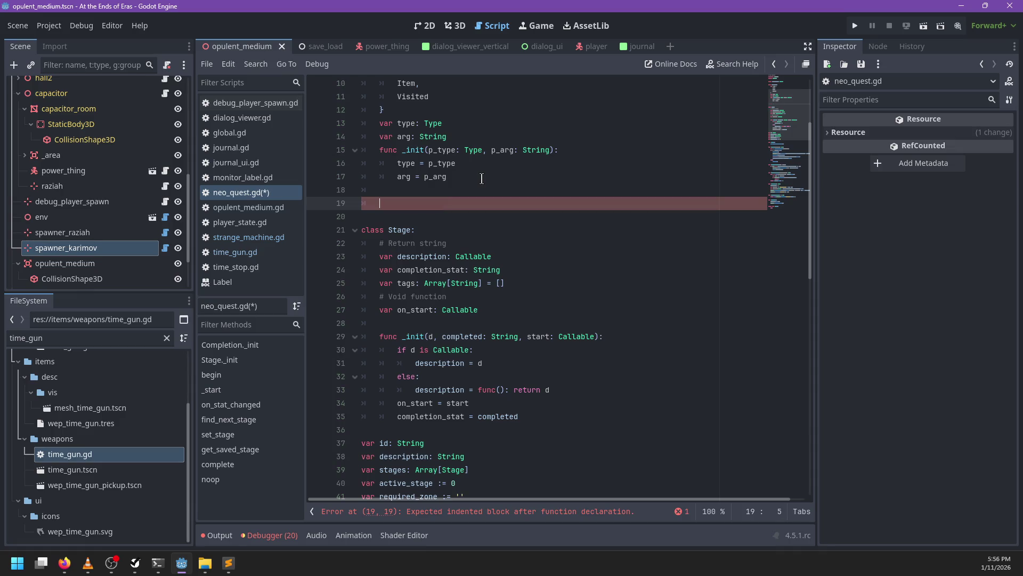
pyautogui.scroll(3, 468, 199)
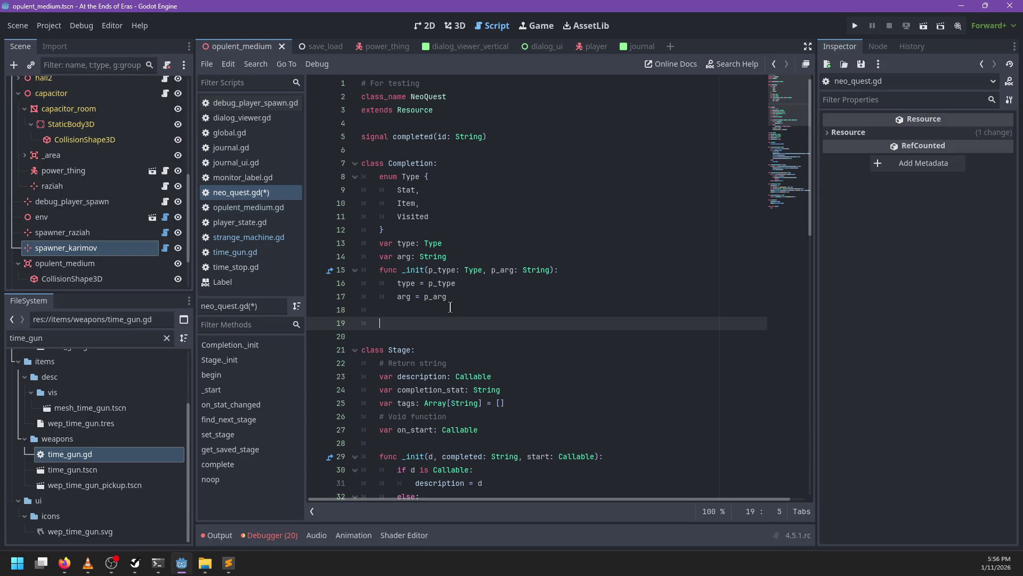
pyautogui.press('BackSpace')
pyautogui.press('BackSpace')
pyautogui.press('BackSpace')
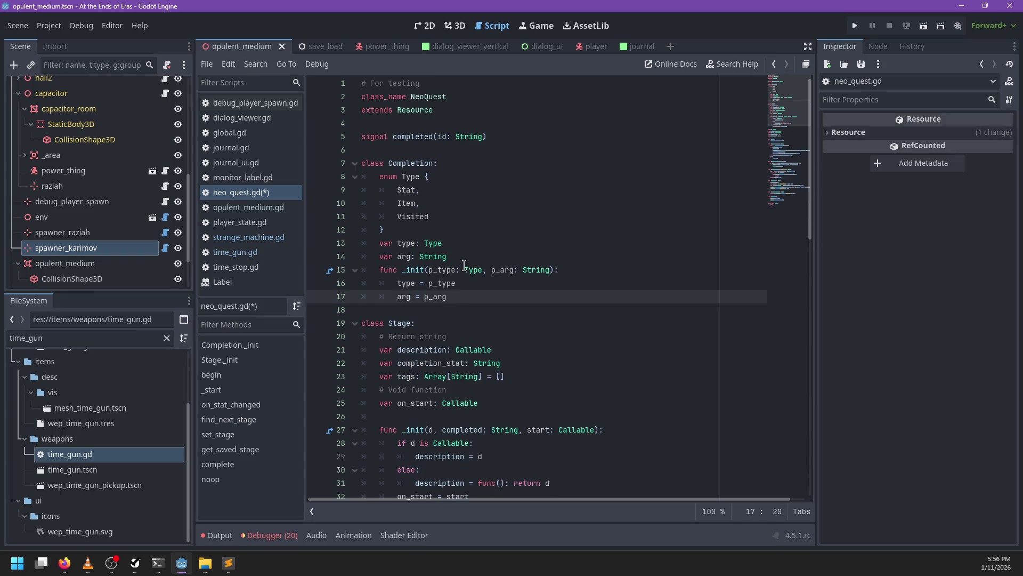
# - Add var listening := false: under arg with a set(l): setter assigning listening = l
pyautogui.click(468, 256)
pyautogui.press('Return')
pyautogui.write('var listen')
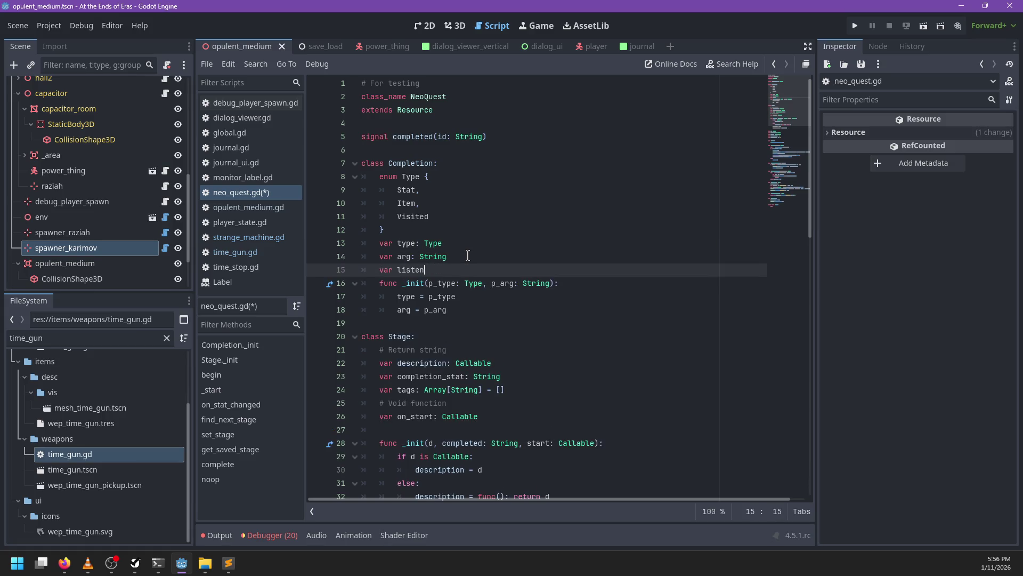
pyautogui.write('ing := false')
pyautogui.press('Return')
pyautogui.press('BackSpace')
pyautogui.write(':')
pyautogui.press('Return')
pyautogui.write('set(l):')
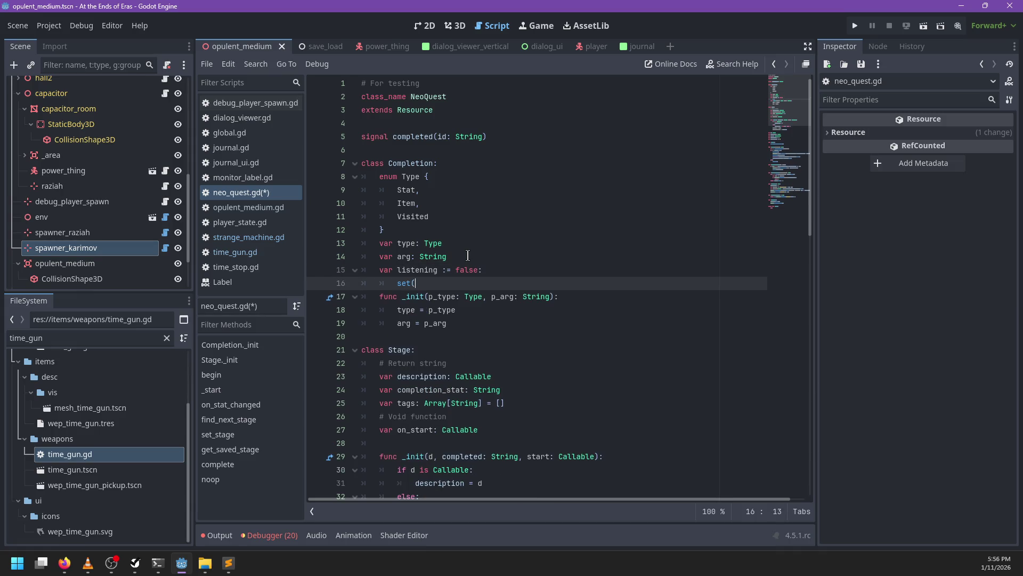
pyautogui.press('Return')
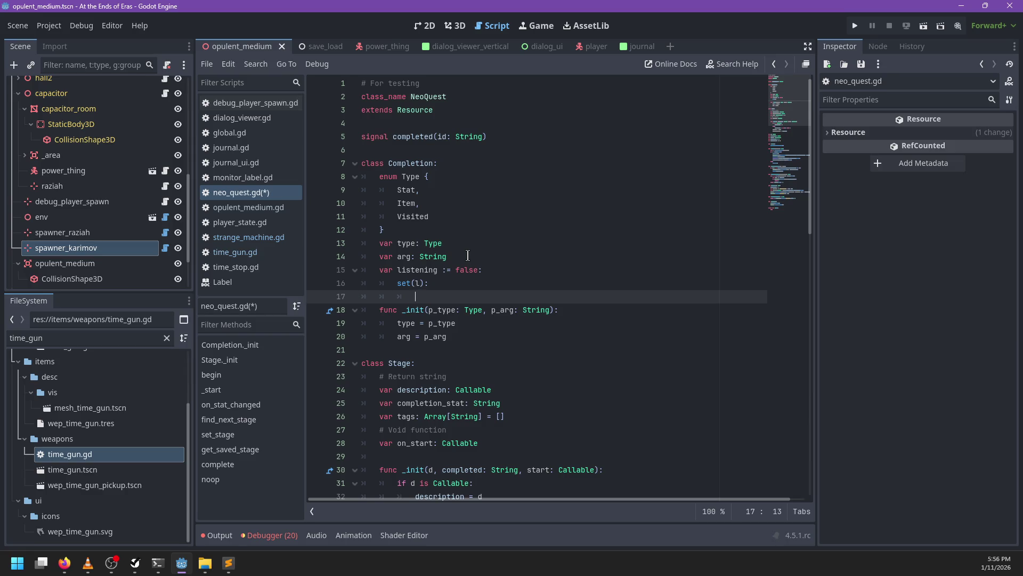
pyautogui.write('isten')
pyautogui.press('BackSpace')
pyautogui.press('BackSpace')
pyautogui.press('BackSpace')
pyautogui.write('listening = l')
pyautogui.press('Return')
# - Add a match p_type: block with Type.Stat, Type.Item and Type.Visited branches
pyautogui.scroll(-2, 496, 251)
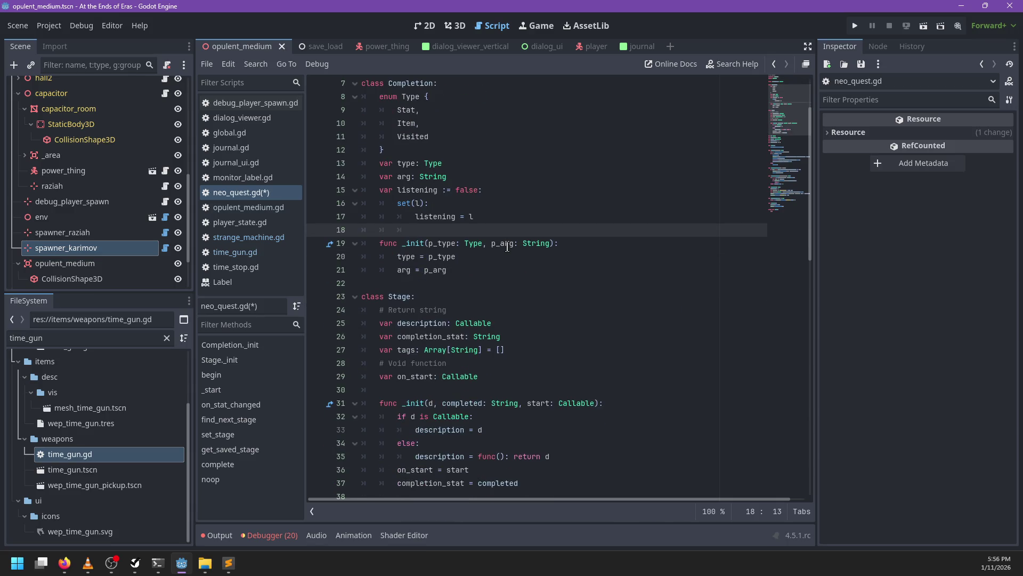
pyautogui.write('match ')
pyautogui.write('p_type:')
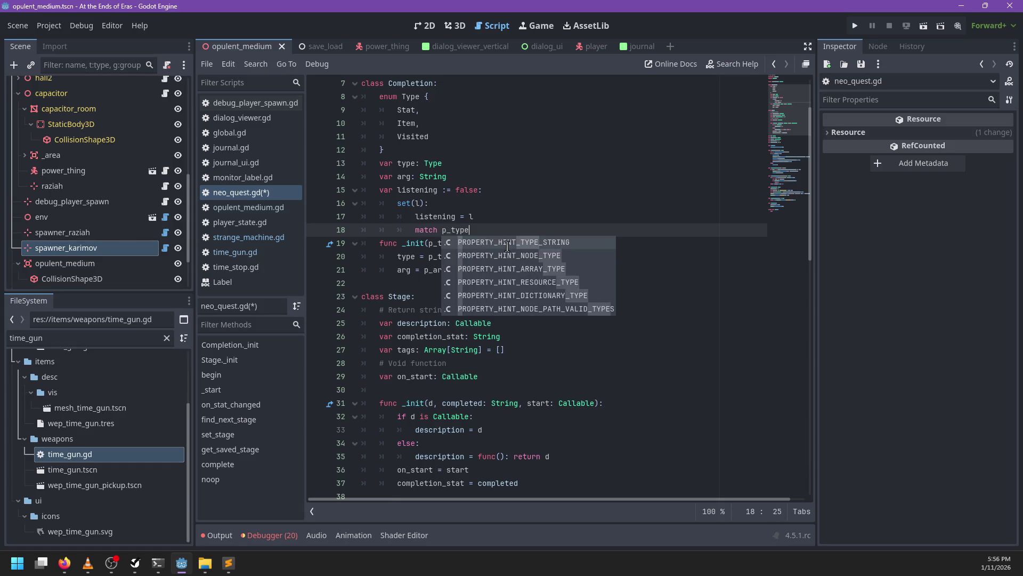
pyautogui.press('Return')
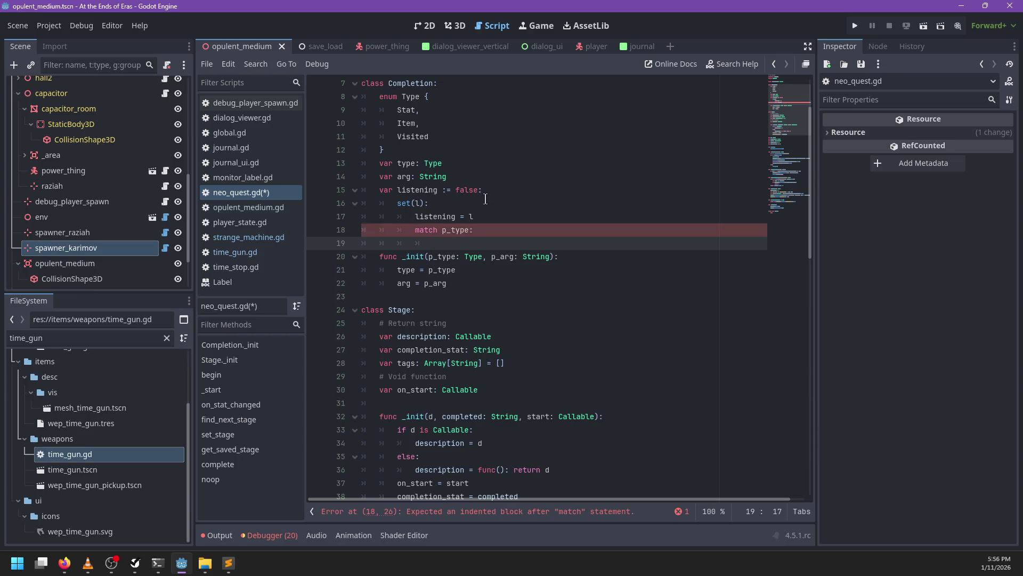
pyautogui.click(444, 99)
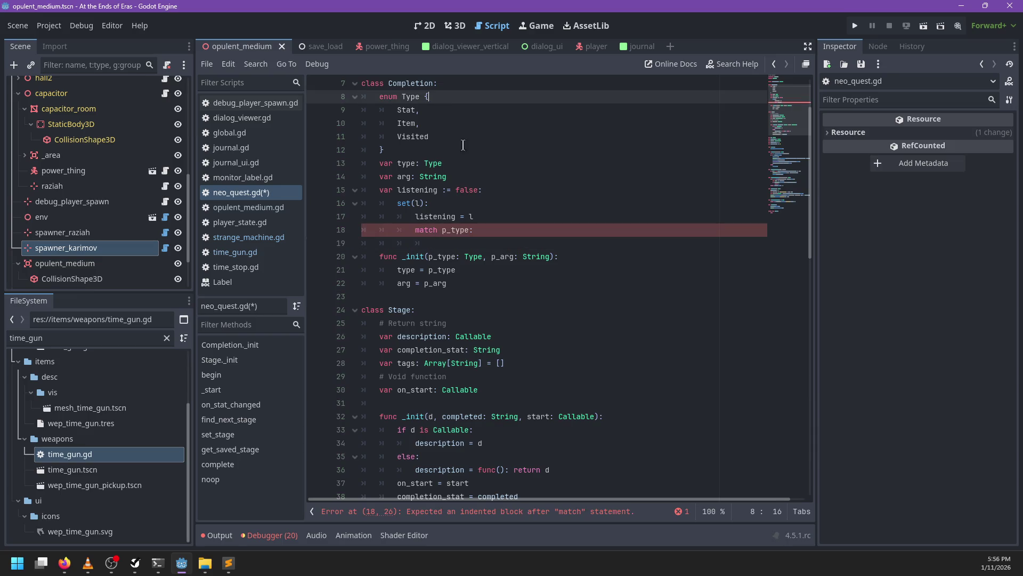
pyautogui.click(453, 241)
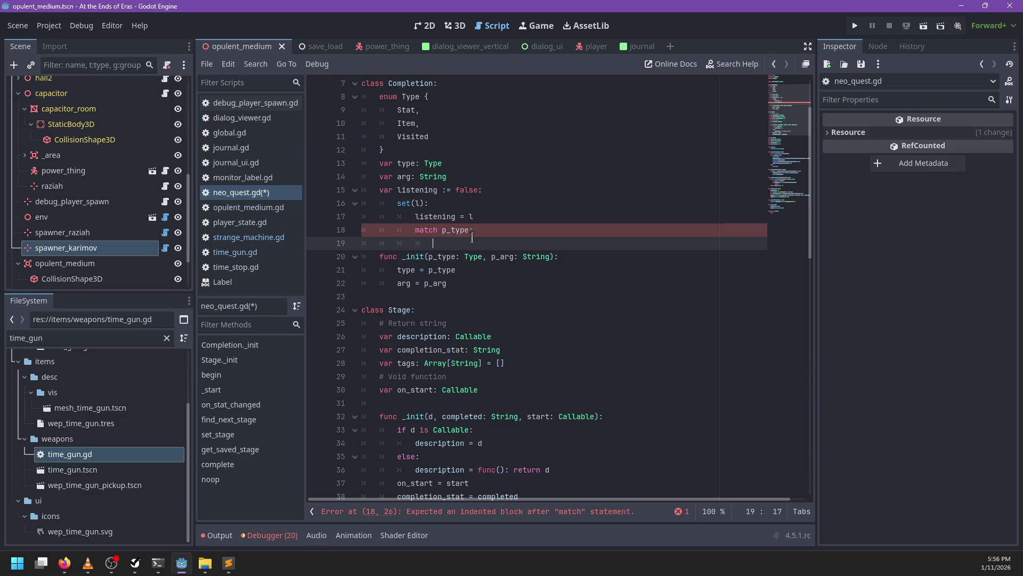
pyautogui.write('Type.Stat:')
pyautogui.press('Return')
pyautogui.press('BackSpace')
pyautogui.write('Type.')
pyautogui.write('Item:')
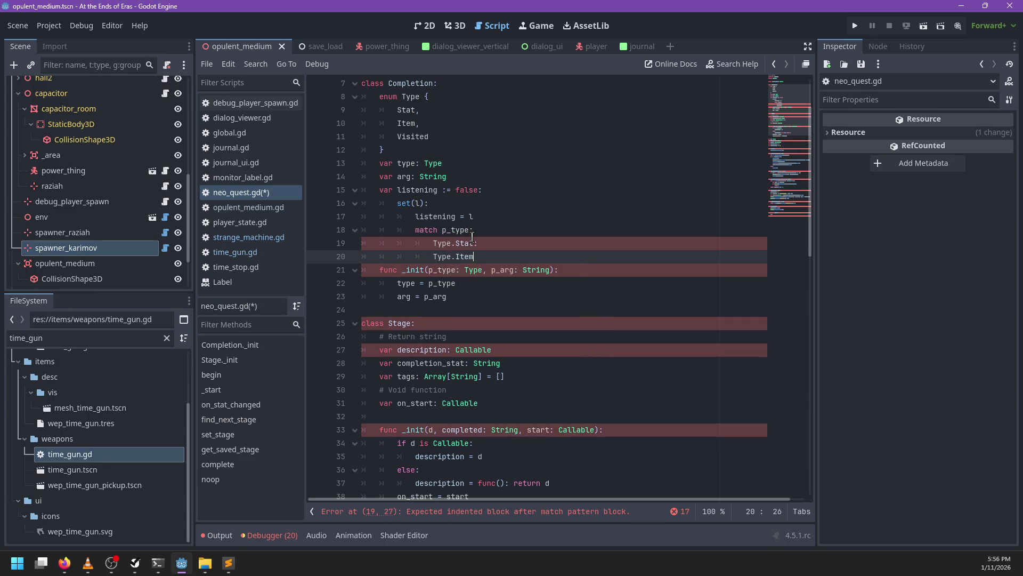
pyautogui.press('Return')
pyautogui.write('Type.Visited:')
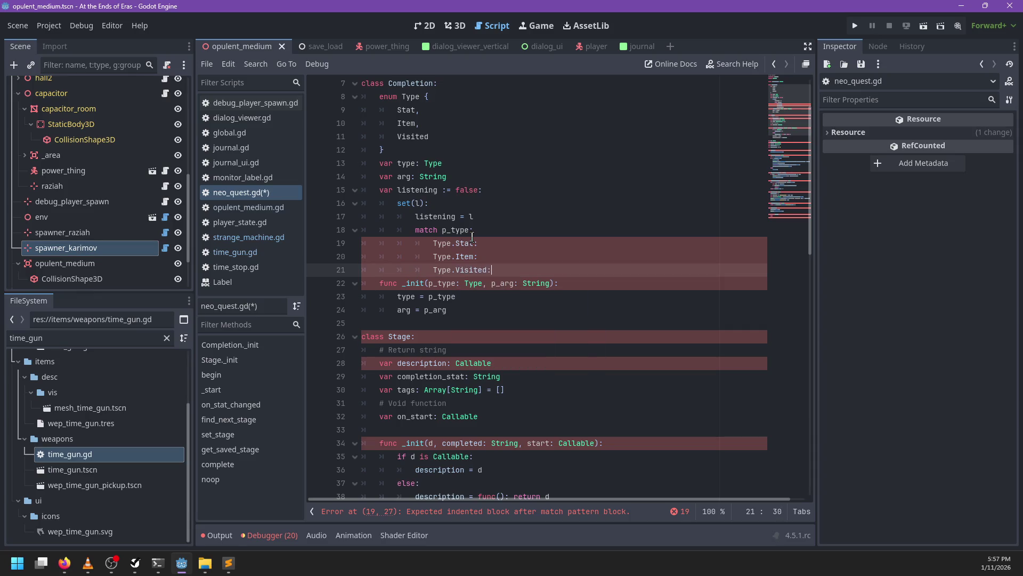
# - Give each of the three match branches a pass body and save the script
pyautogui.click(472, 237)
pyautogui.press('Return')
pyautogui.write('pass')
pyautogui.press('Down')
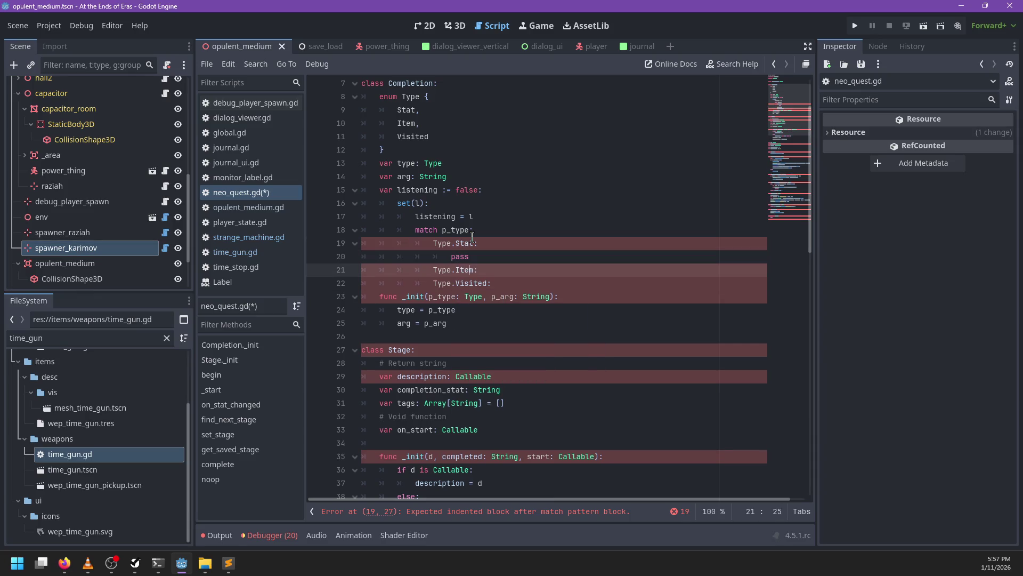
pyautogui.press('Return')
pyautogui.write('pass')
pyautogui.press('Down')
pyautogui.press('Return')
pyautogui.write('pass')
pyautogui.hotkey('ctrl', 's')
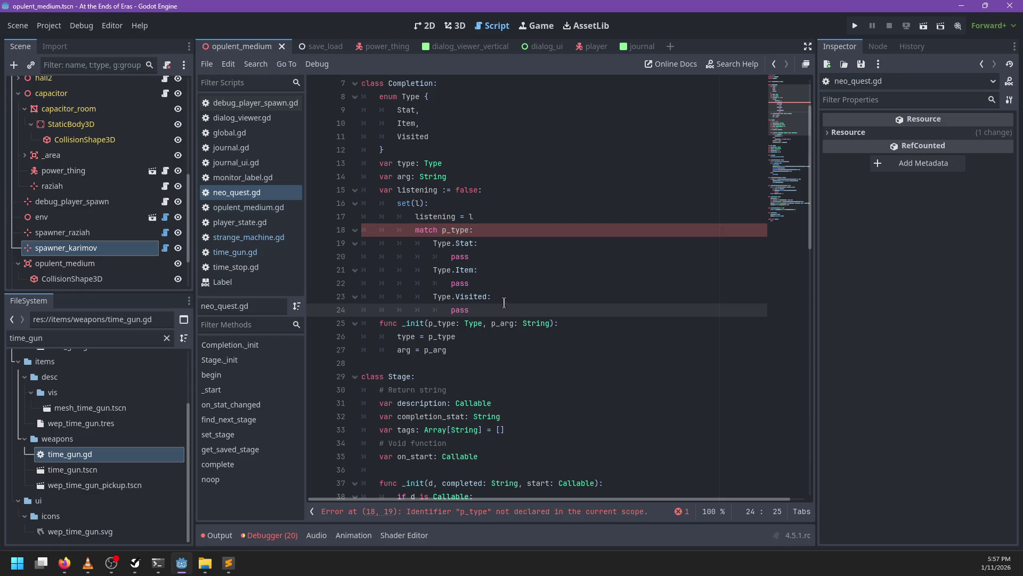
# - Change the match subject from p_type to type and save again
pyautogui.doubleClick(450, 230)
pyautogui.write('l')
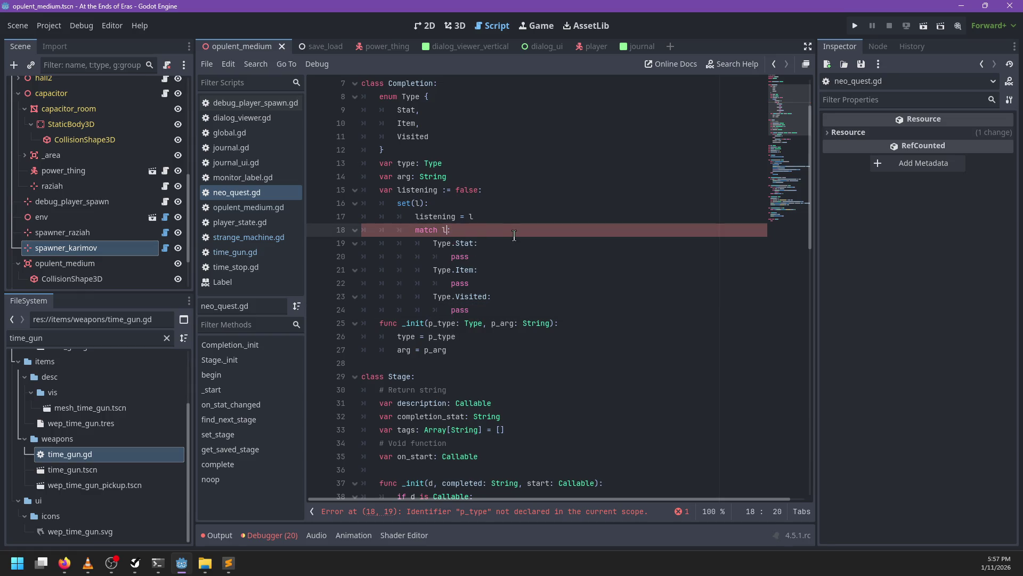
pyautogui.press('BackSpace')
pyautogui.write('typ')
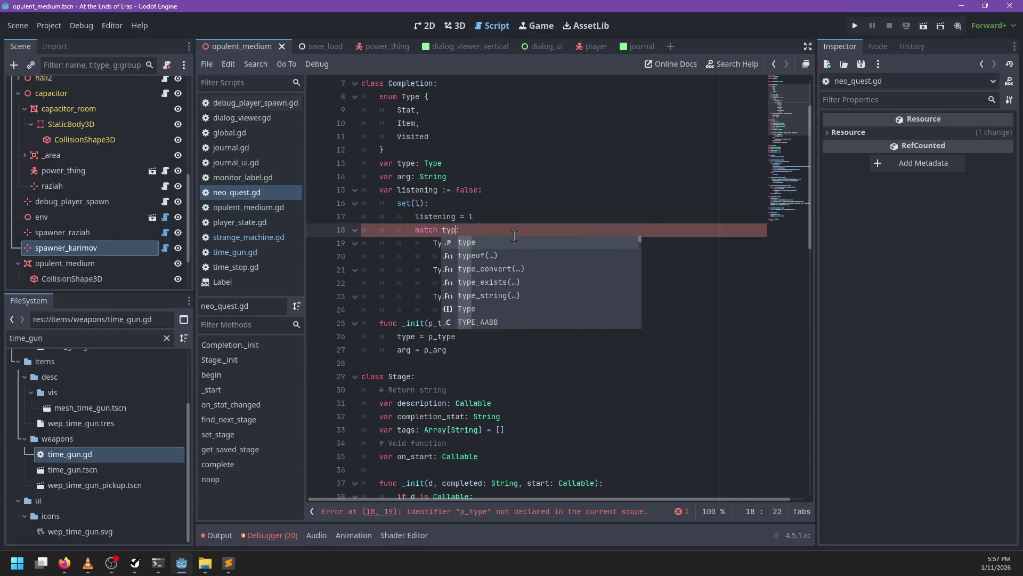
pyautogui.write('e')
pyautogui.click(478, 309)
pyautogui.scroll(-1, 502, 291)
pyautogui.scroll(-1, 502, 291)
pyautogui.scroll(1, 502, 287)
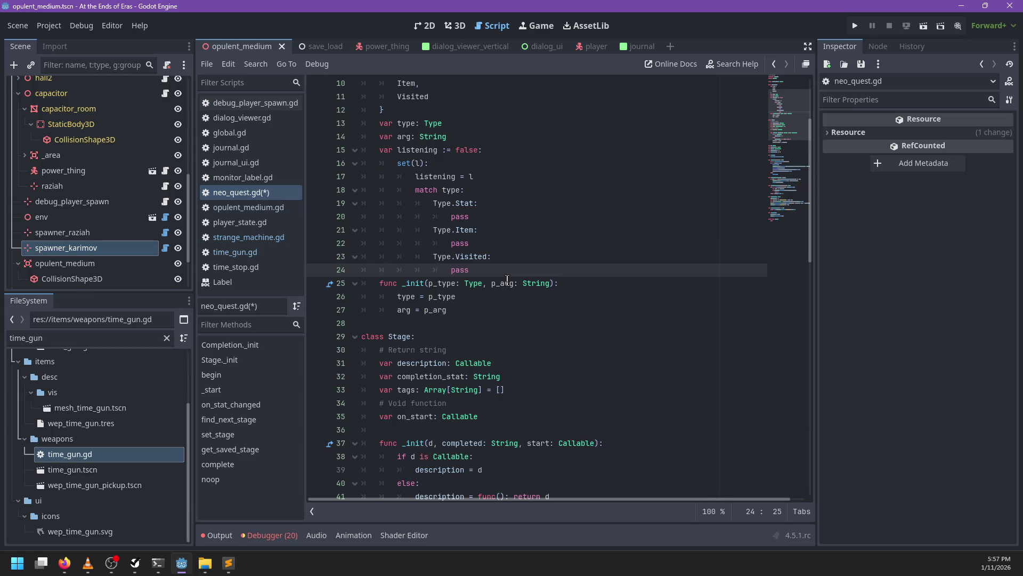
pyautogui.doubleClick(418, 151)
pyautogui.scroll(-1, 487, 315)
pyautogui.hotkey('ctrl', 's')
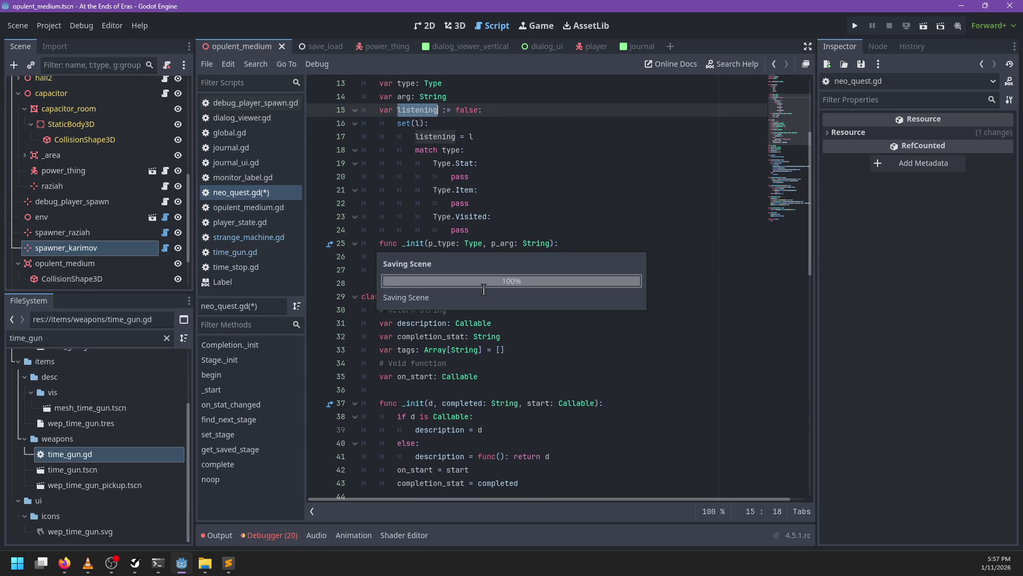
pyautogui.scroll(2, 486, 289)
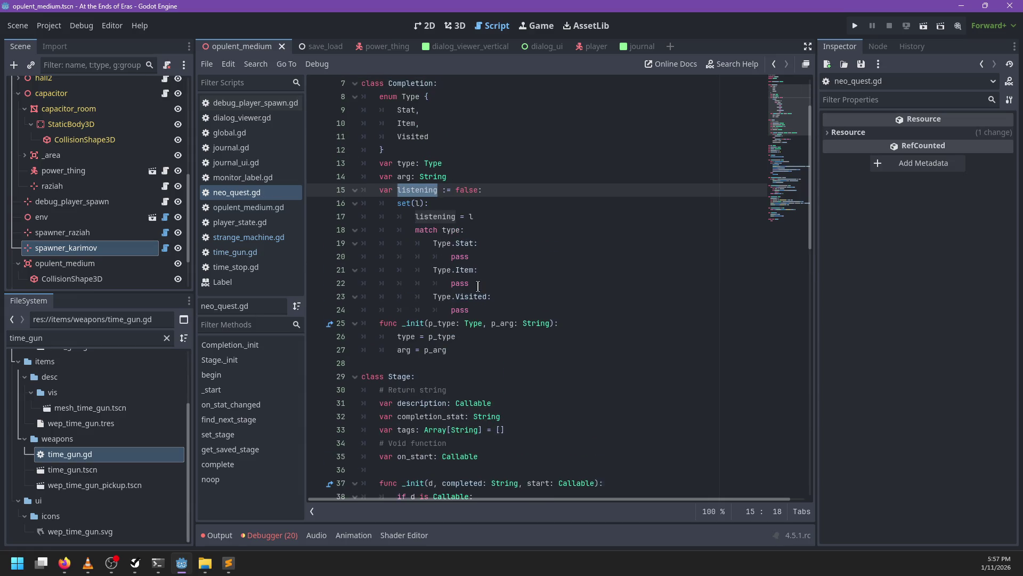
# - Replace Stage's completion_stat String field with var completion: Completion
pyautogui.doubleClick(432, 417)
pyautogui.write('comple')
pyautogui.press('BackSpace')
pyautogui.press('BackSpace')
pyautogui.press('BackSpace')
pyautogui.write('completion')
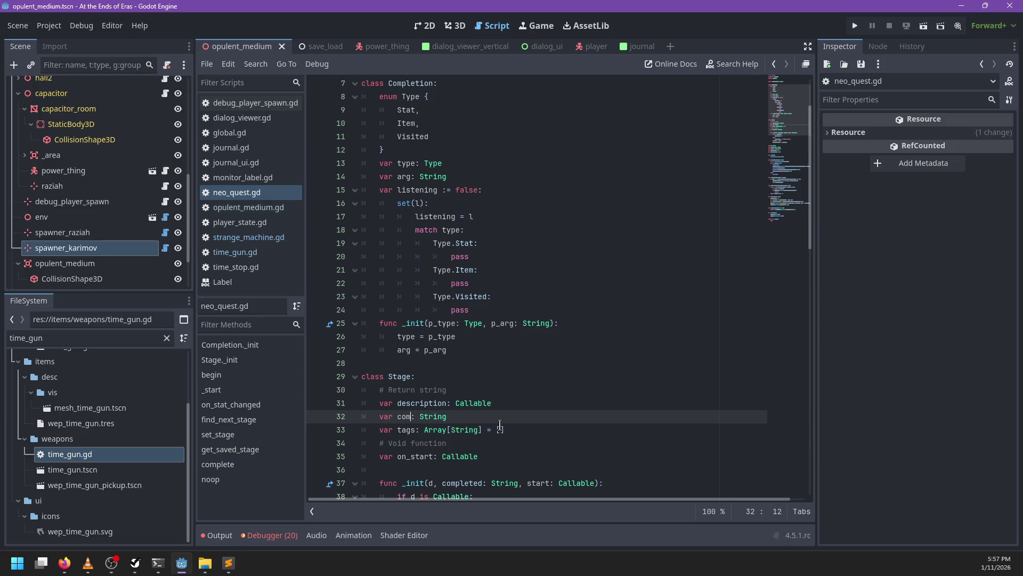
pyautogui.press('End')
pyautogui.hotkey('ctrl', 'BackSpace')
pyautogui.write('Completion')
pyautogui.click(591, 136)
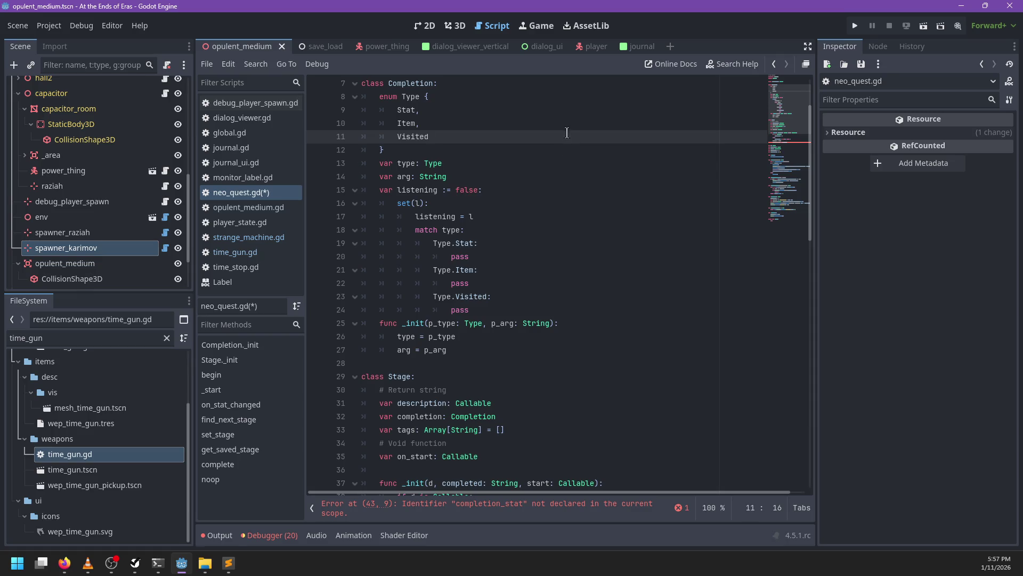
# - Inspect the now-undeclared completion_stat assignment on line 43 and the Stage class declaration
pyautogui.scroll(-5, 533, 211)
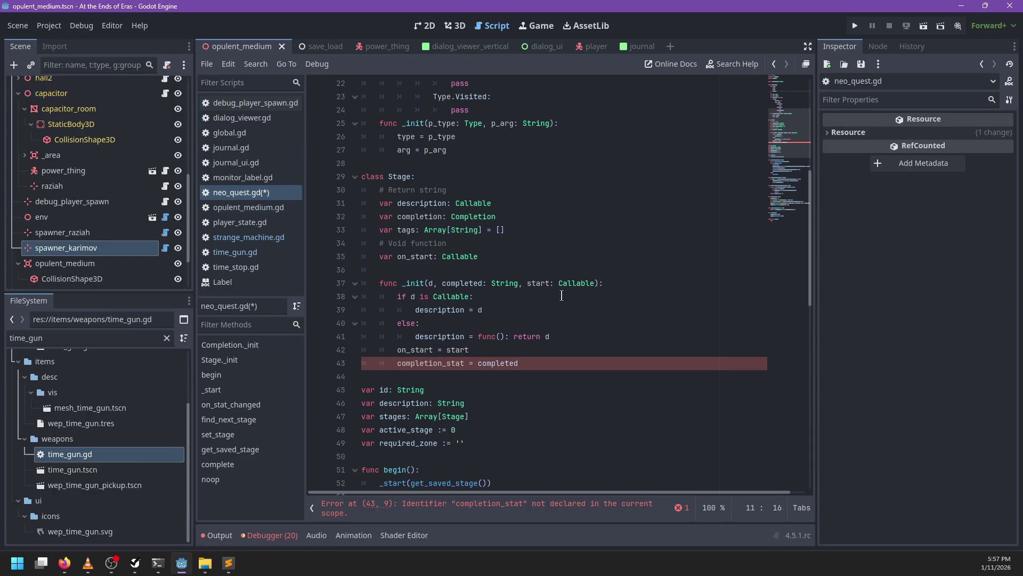
pyautogui.scroll(2, 555, 300)
pyautogui.scroll(-2, 555, 300)
pyautogui.doubleClick(450, 363)
pyautogui.click(519, 363)
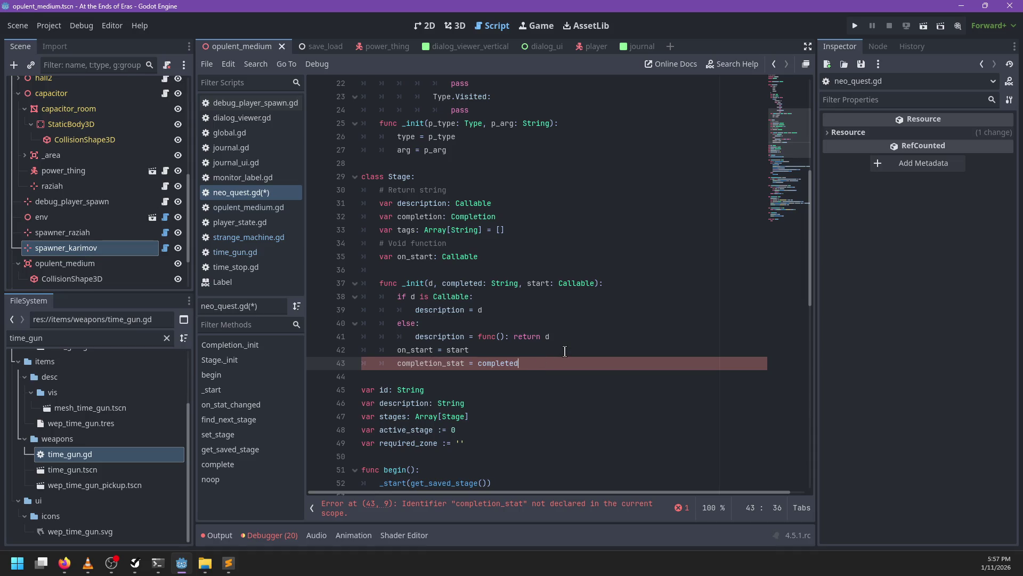
pyautogui.hotkey('shift', 'F3')
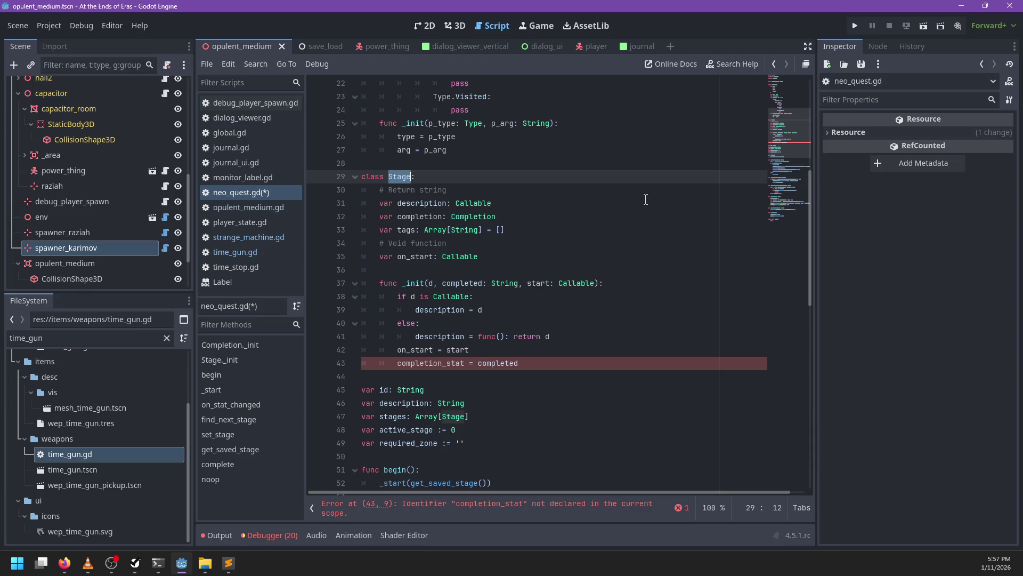
pyautogui.hotkey('alt', 'Tab')
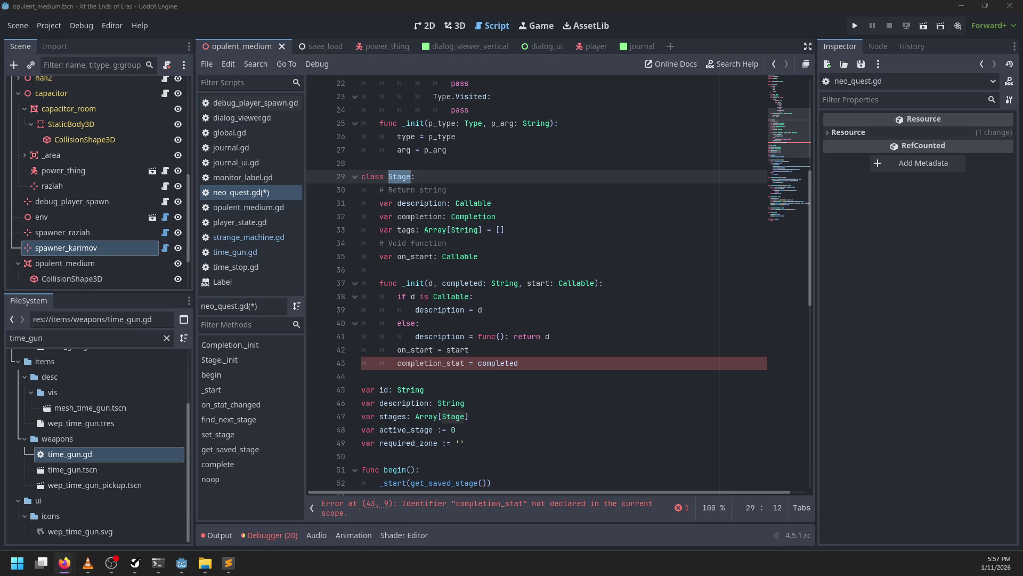